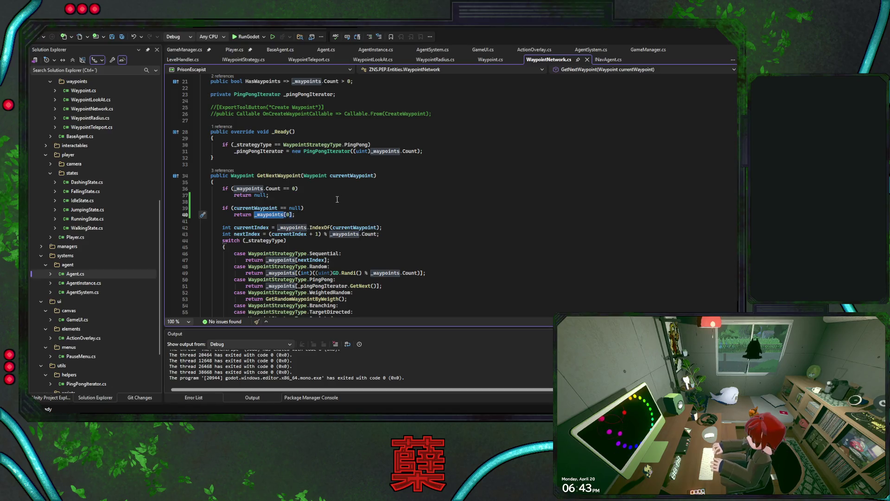
Step: Add a braced GD.PrintErr("No waypoints in the network!") inside the empty-waypoints check
{"action": "left_click", "coordinate": [331, 189]}
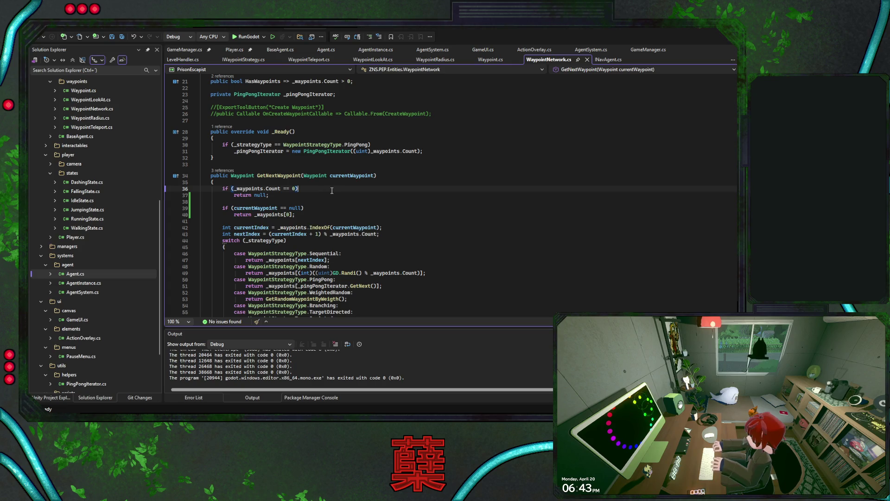
{"action": "key", "text": "Return"}
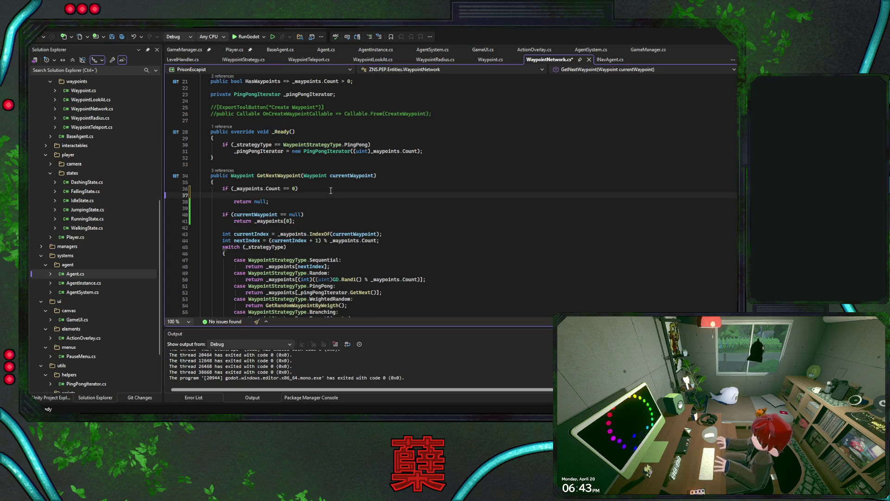
{"action": "type", "text": "GD."}
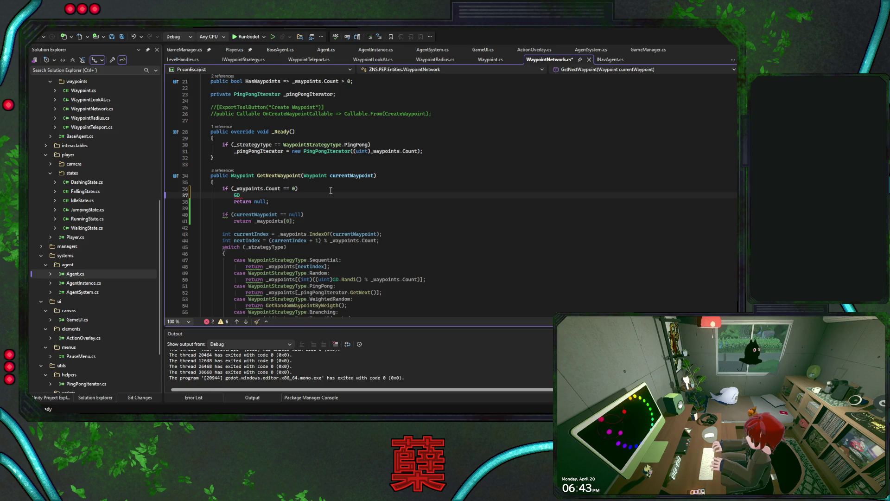
{"action": "type", "text": "pr"}
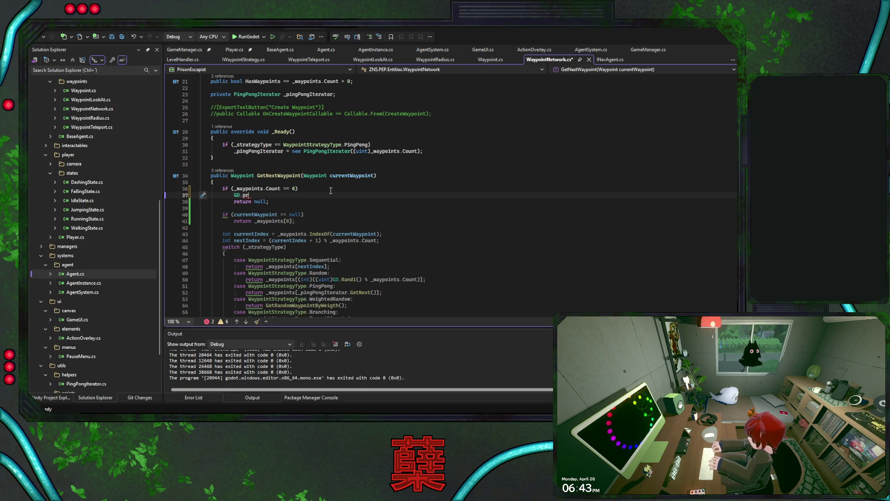
{"action": "type", "text": "PrintErr(\"No waypoints in the network!\");"}
{"action": "key", "text": "Tab"}
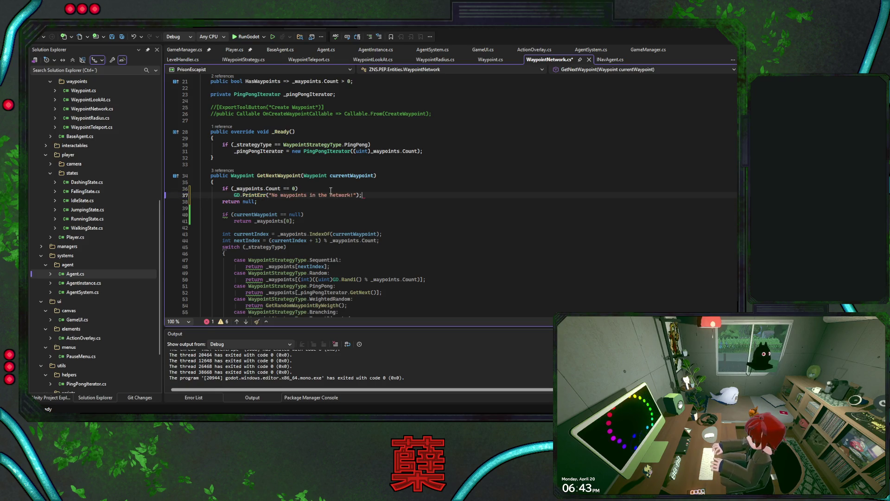
{"action": "key", "text": "Up"}
{"action": "key", "text": "Return"}
{"action": "type", "text": "{"}
{"action": "key", "text": "Return"}
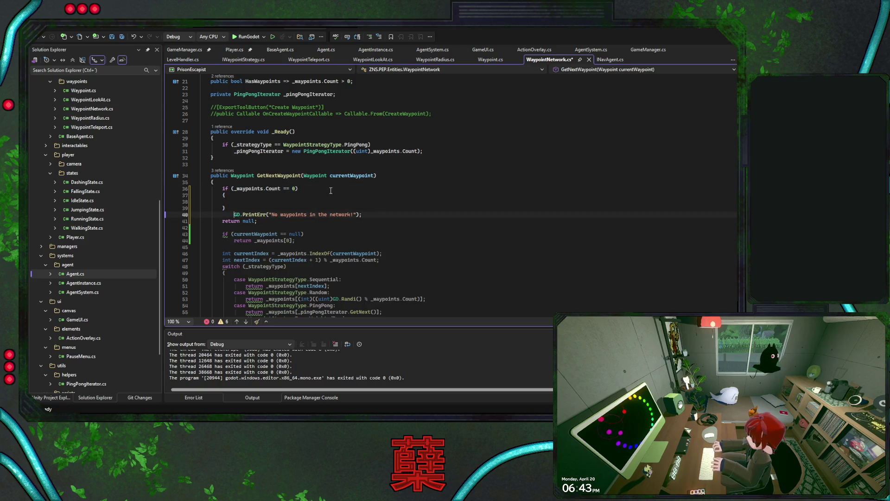
{"action": "key", "text": "alt+Up"}
{"action": "key", "text": "alt+Up"}
{"action": "key", "text": "Down"}
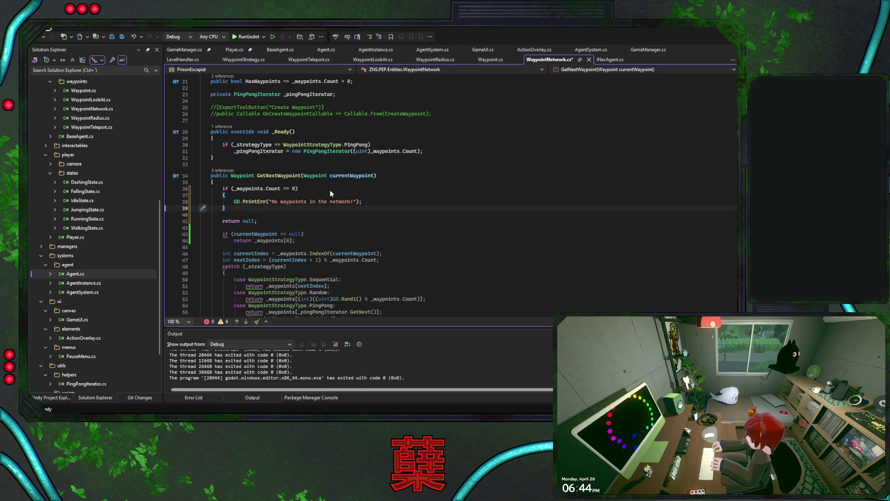
Step: Move return null inside the new braces and remove the leftover blank line
{"action": "left_click", "coordinate": [295, 228]}
{"action": "key", "text": "Up"}
{"action": "key", "text": "alt+Up"}
{"action": "key", "text": "alt+Up"}
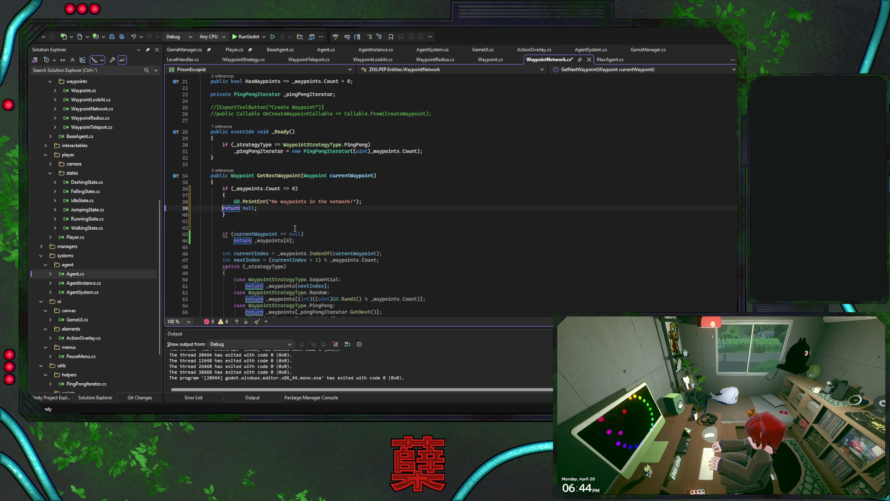
{"action": "key", "text": "Down"}
{"action": "key", "text": "Down"}
{"action": "key", "text": "Delete"}
Step: Save WaypointNetwork.cs and set a breakpoint on the line-43 first-waypoint return
{"action": "key", "text": "Down"}
{"action": "key", "text": "End"}
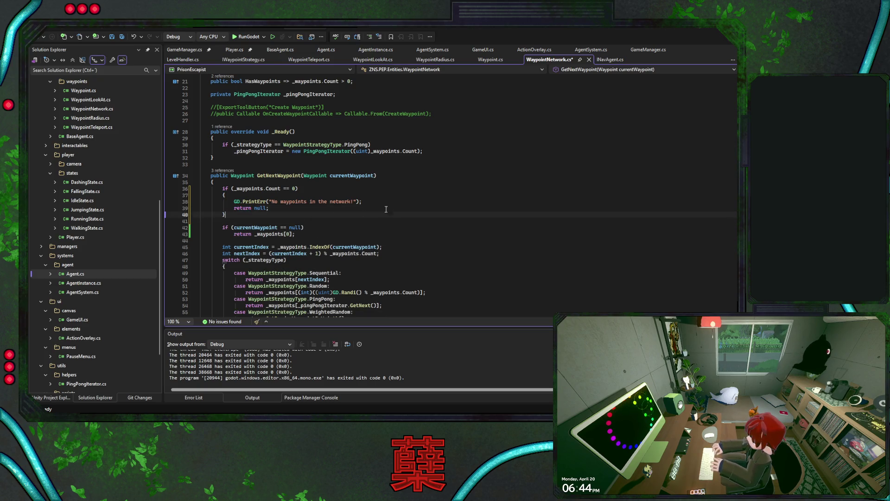
{"action": "key", "text": "Down"}
{"action": "key", "text": "Home"}
{"action": "key", "text": "ctrl+s"}
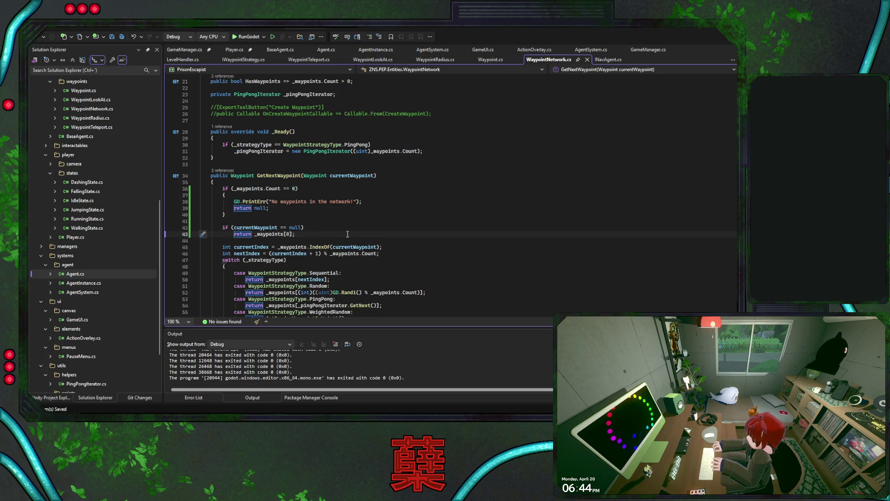
{"action": "left_click", "coordinate": [169, 235]}
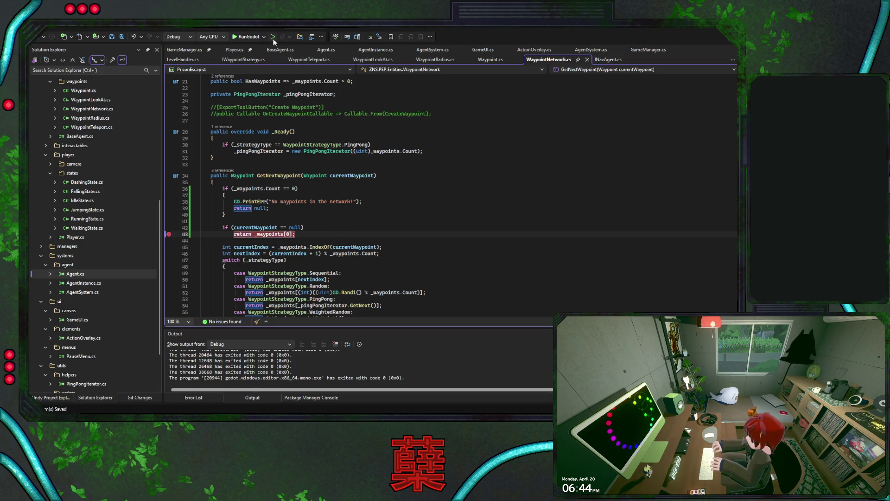
Step: Run the game under the debugger, step out to MoveNextWaypoint line 286, then continue execution
{"action": "left_click", "coordinate": [248, 37]}
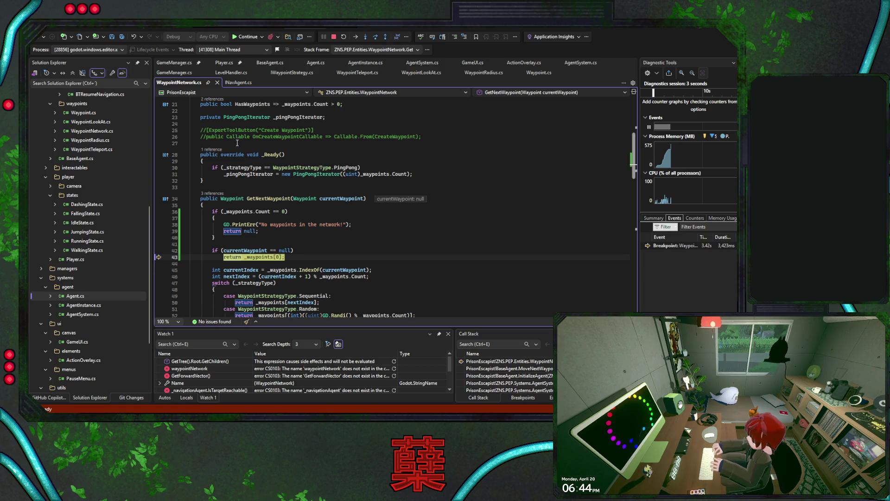
{"action": "left_click", "coordinate": [385, 37]}
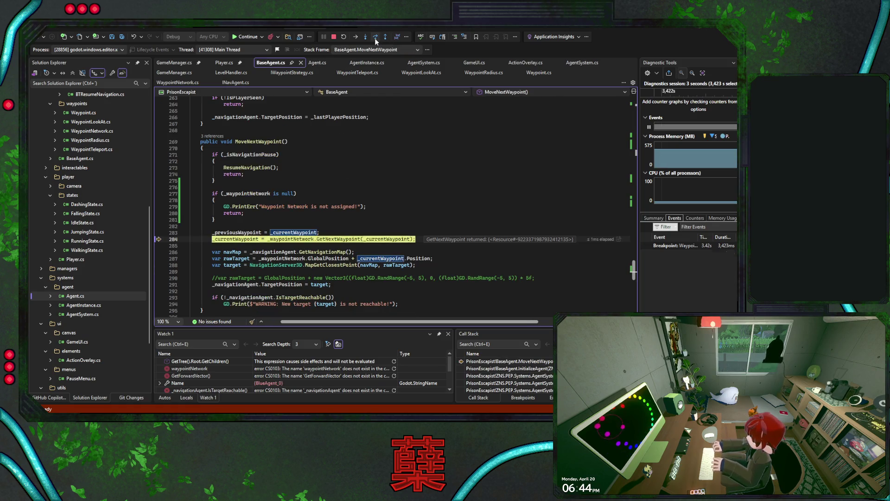
{"action": "left_click", "coordinate": [375, 38]}
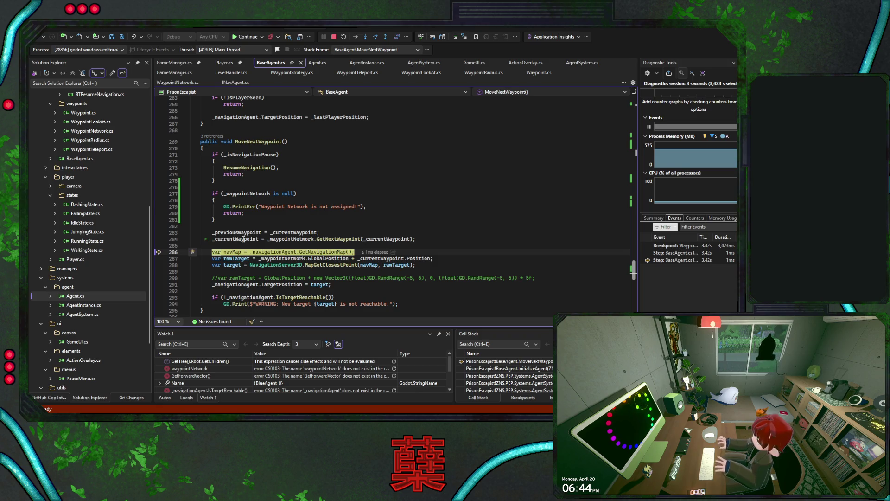
{"action": "left_click", "coordinate": [246, 37]}
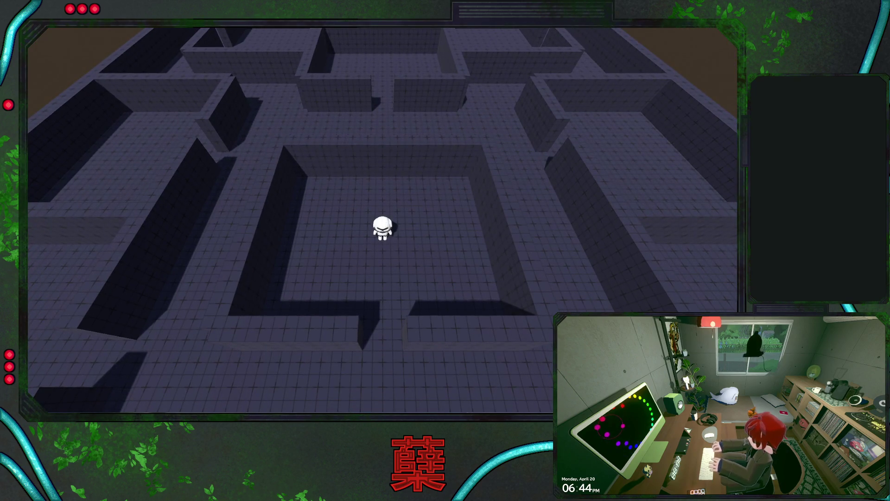
Step: Walk the white character south out of the centre room, then north along the maze corridors
{"action": "key", "text": "s"}
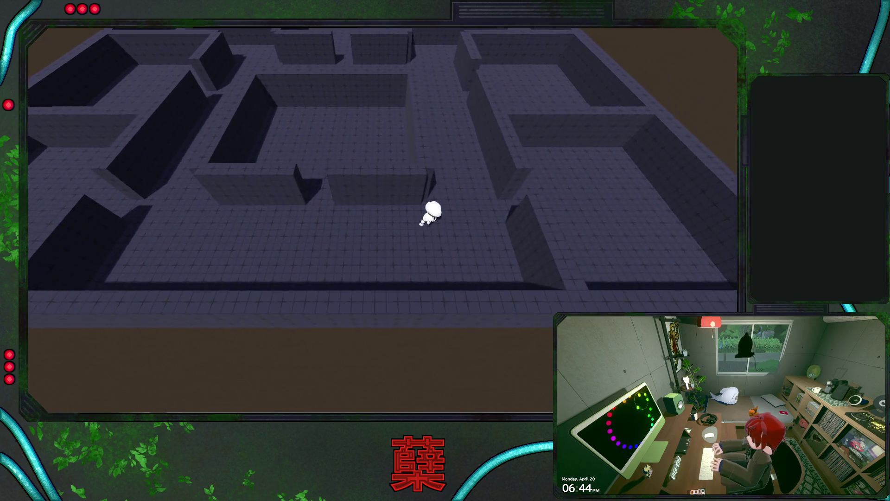
{"action": "key", "text": "w"}
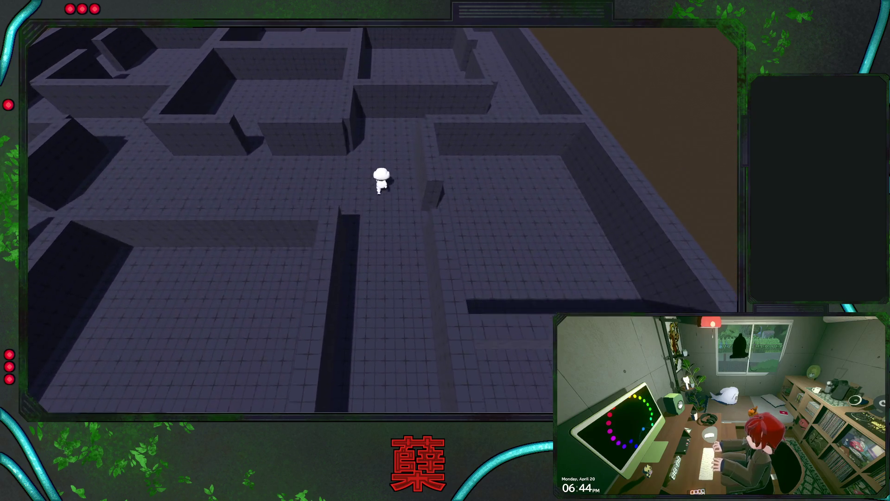
{"action": "key", "text": "w"}
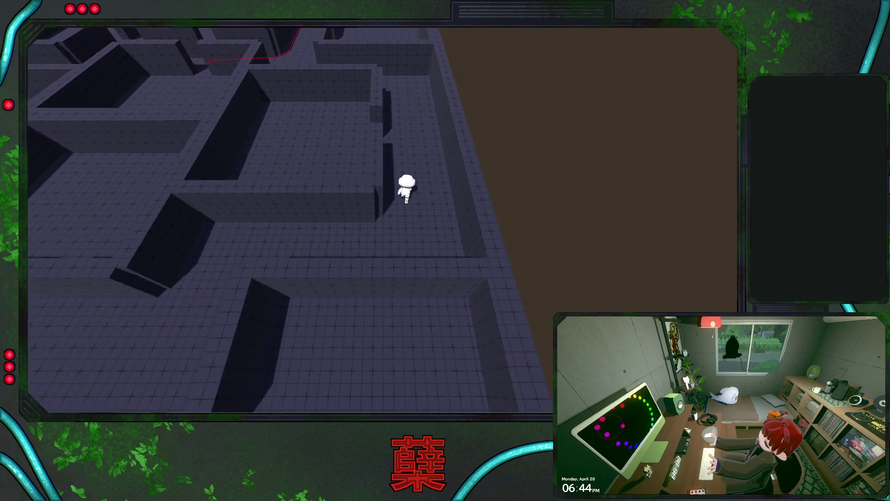
{"action": "key", "text": "w"}
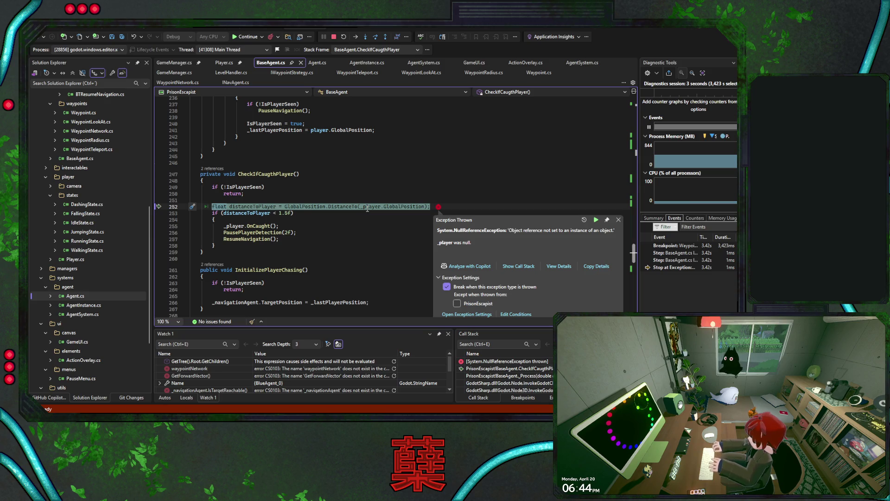
Step: Inspect the null _player exception, follow _player's definition down to _Ready, and stop debugging
{"action": "left_click", "coordinate": [366, 207]}
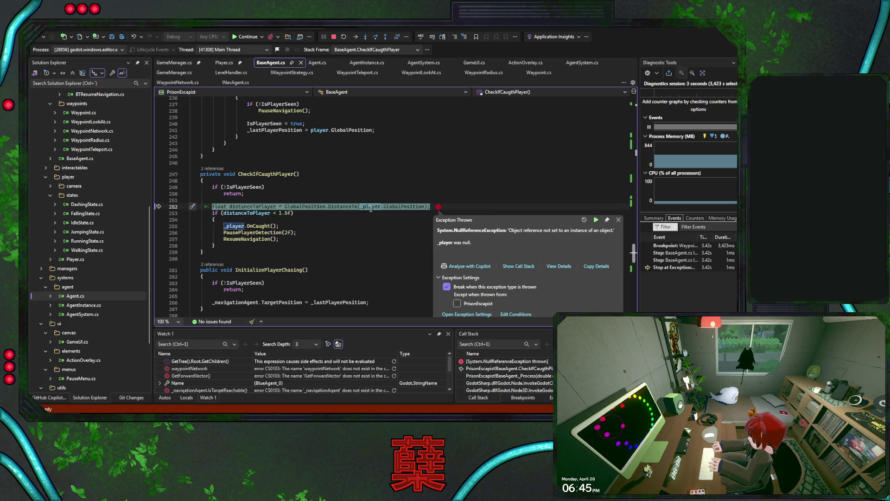
{"action": "left_click", "coordinate": [371, 207], "text": "ctrl"}
{"action": "scroll", "coordinate": [371, 201], "scroll_direction": "down", "scroll_amount": 6}
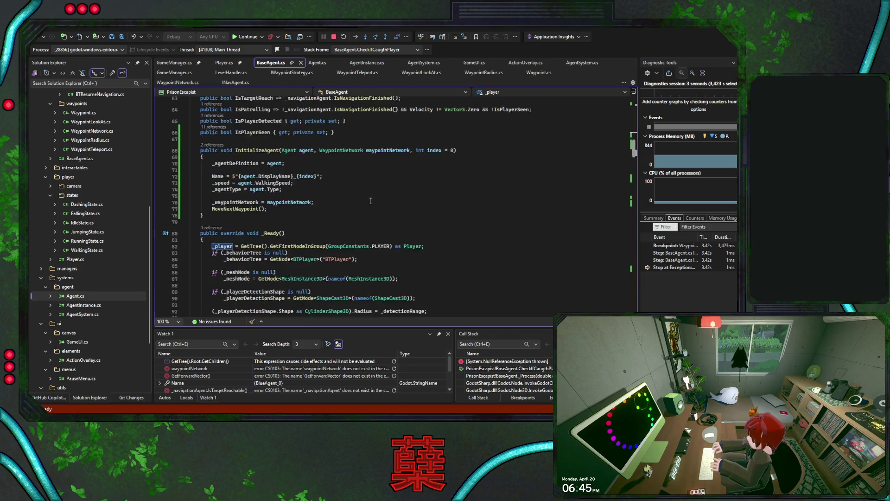
{"action": "scroll", "coordinate": [371, 201], "scroll_direction": "down", "scroll_amount": 2}
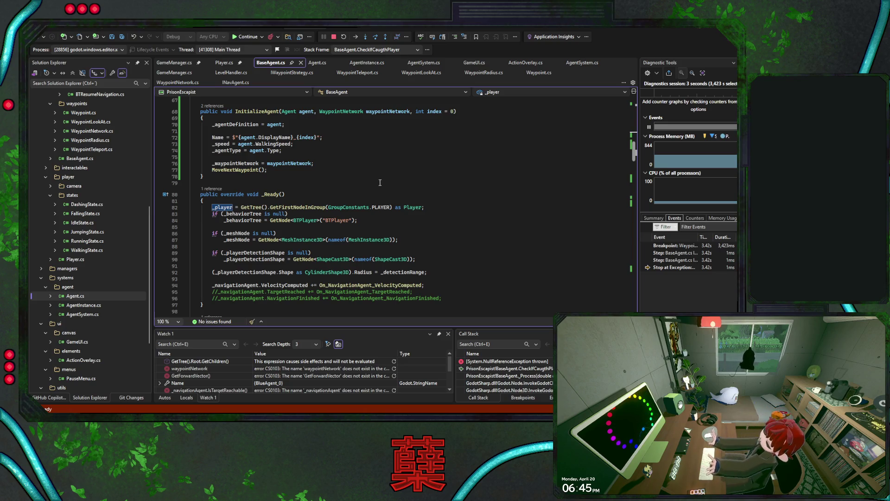
{"action": "left_click", "coordinate": [334, 36]}
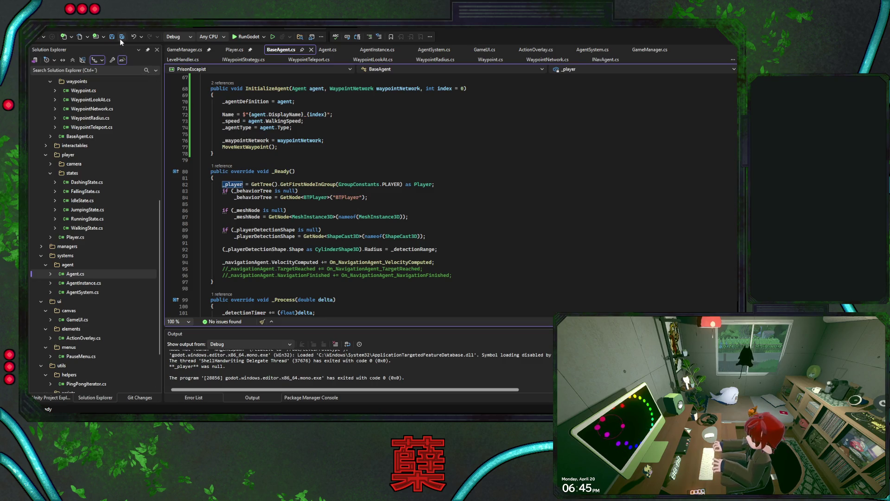
{"action": "key", "text": "ctrl+s"}
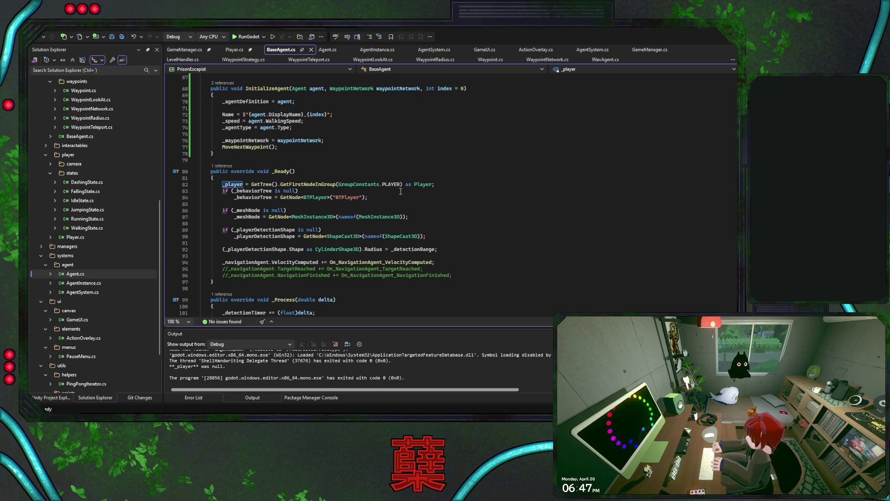
Step: Save BaseAgent.cs, review the _player assignment on line 82 in _Ready, and switch to GameManager.cs
{"action": "left_click", "coordinate": [444, 187]}
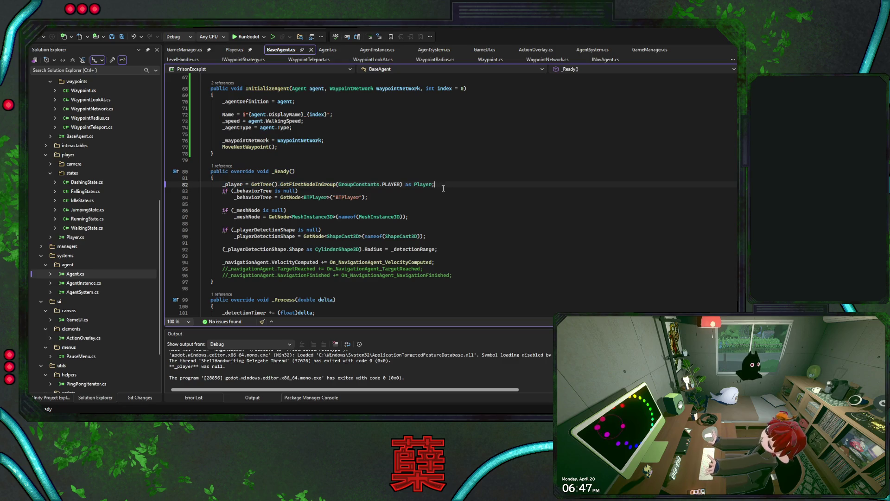
{"action": "key", "text": "ctrl+s"}
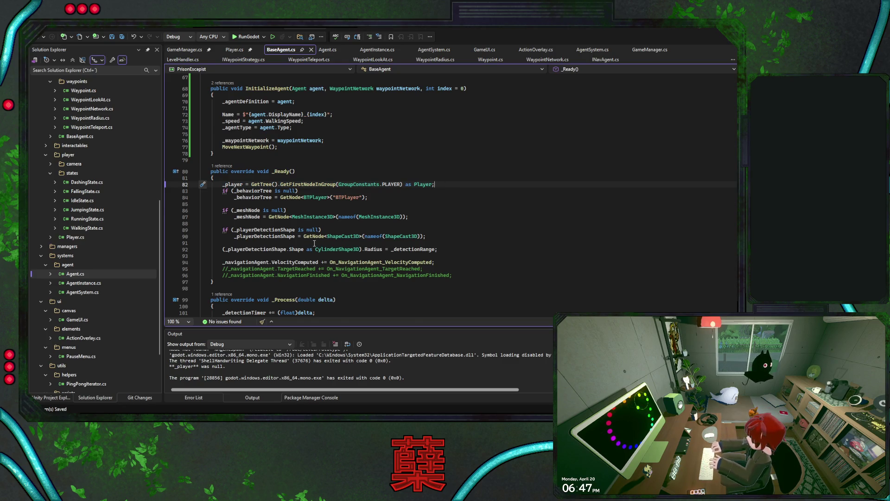
{"action": "scroll", "coordinate": [315, 243], "scroll_direction": "up", "scroll_amount": 2}
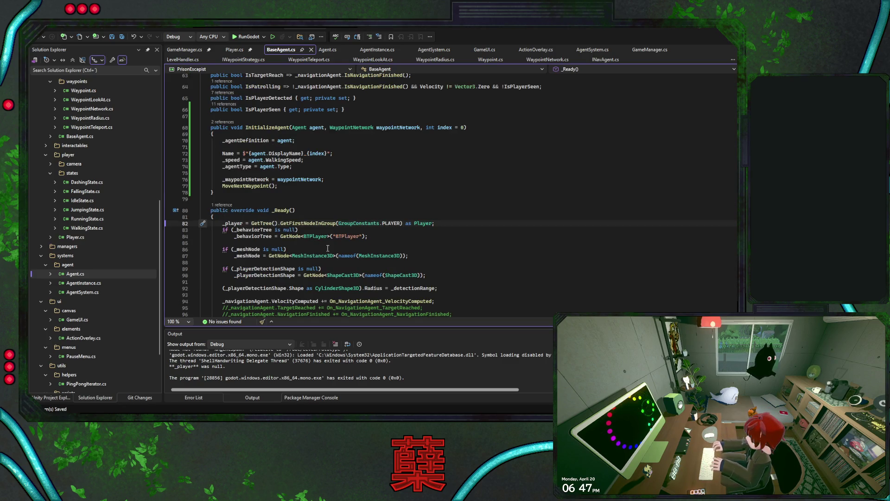
{"action": "double_click", "coordinate": [233, 223]}
{"action": "scroll", "coordinate": [457, 233], "scroll_direction": "up", "scroll_amount": 2}
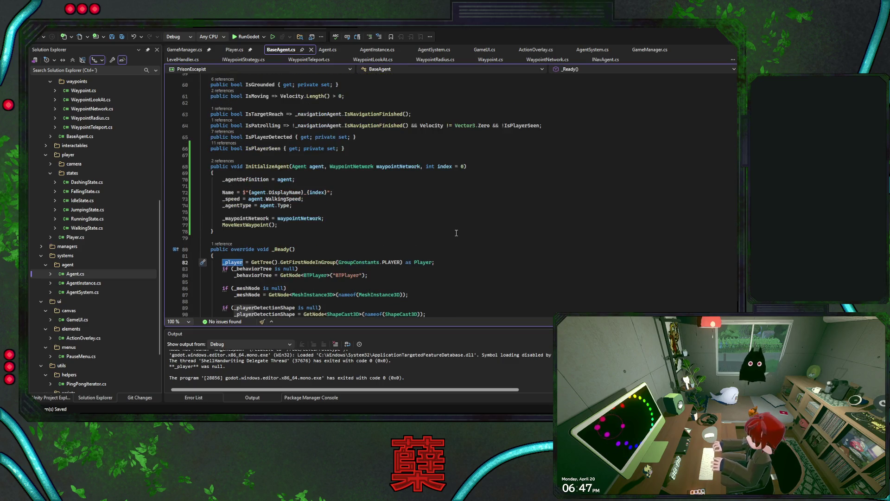
{"action": "scroll", "coordinate": [457, 232], "scroll_direction": "down", "scroll_amount": 1}
{"action": "scroll", "coordinate": [459, 227], "scroll_direction": "down", "scroll_amount": 1}
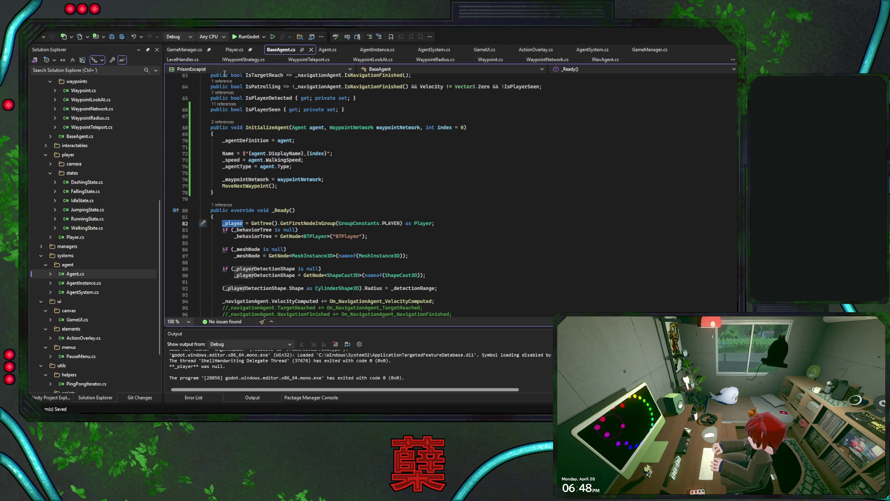
{"action": "left_click", "coordinate": [190, 49]}
{"action": "left_click", "coordinate": [362, 192]}
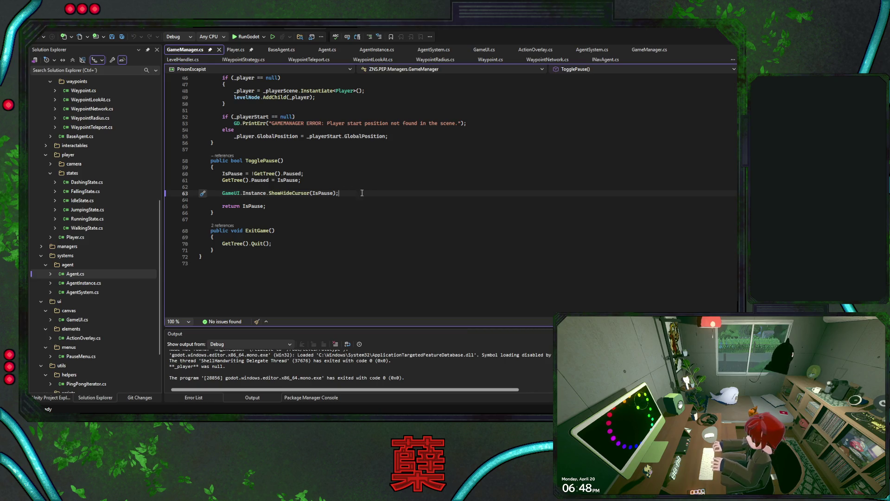
Step: Review GameManager's InstancePlayer method and public Player property on line 21, then return to BaseAgent.cs
{"action": "scroll", "coordinate": [362, 193], "scroll_direction": "up", "scroll_amount": 7}
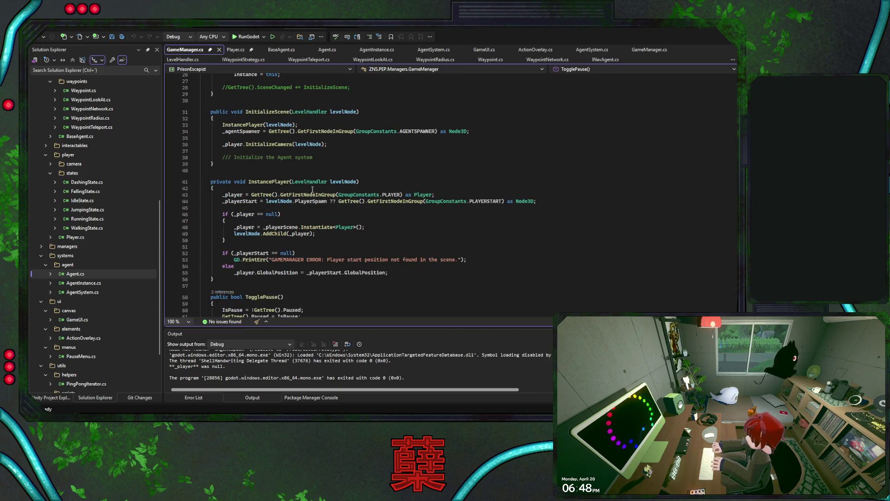
{"action": "double_click", "coordinate": [269, 182]}
{"action": "scroll", "coordinate": [371, 186], "scroll_direction": "up", "scroll_amount": 4}
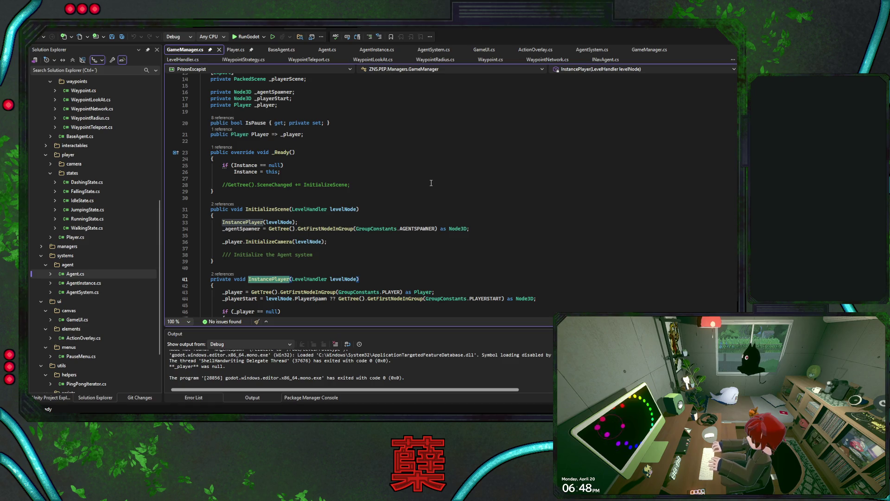
{"action": "scroll", "coordinate": [421, 185], "scroll_direction": "up", "scroll_amount": 2}
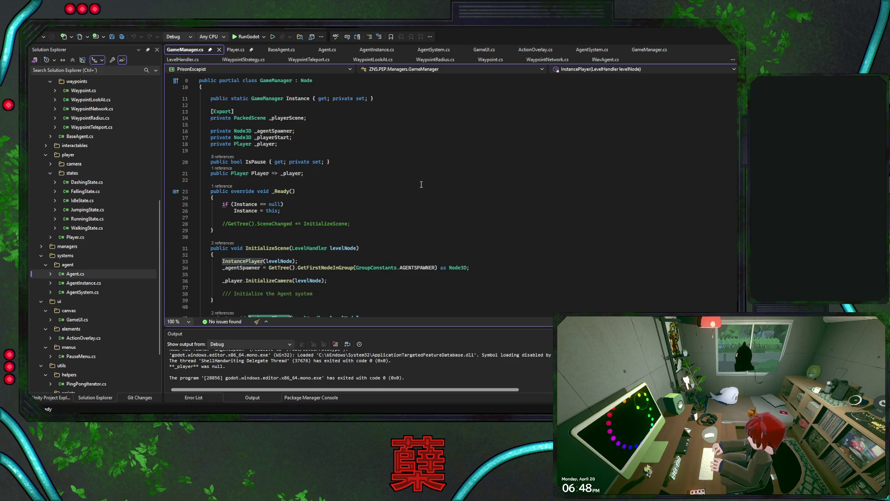
{"action": "left_click", "coordinate": [259, 175]}
{"action": "left_click", "coordinate": [318, 174]}
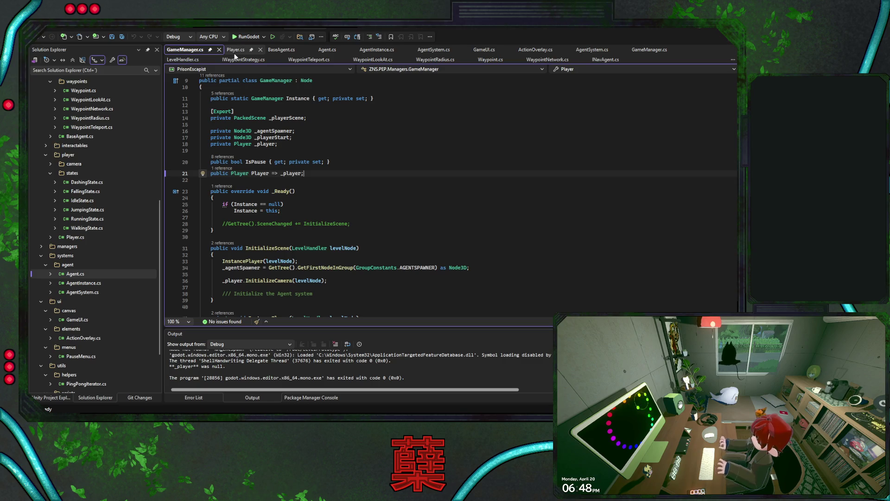
{"action": "left_click", "coordinate": [281, 50]}
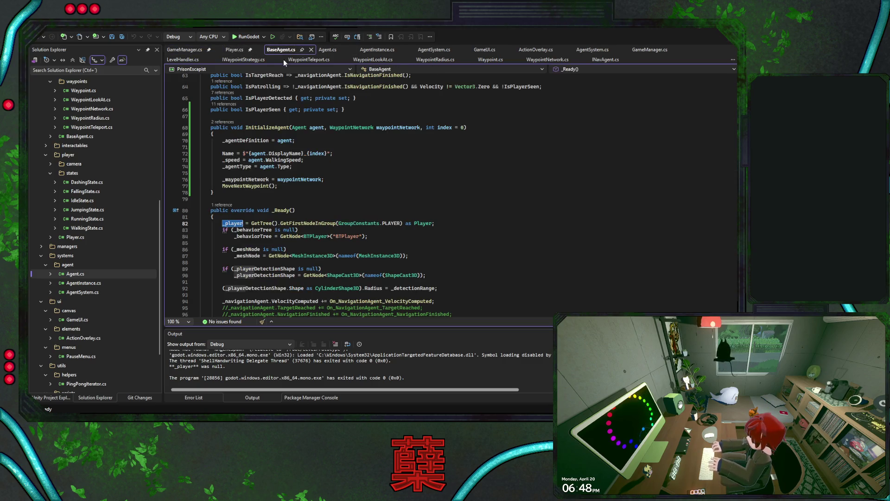
Step: Delete the _player assignment in _Ready and the _player field declaration on line 52
{"action": "left_click", "coordinate": [443, 222]}
{"action": "key", "text": "shift+Home"}
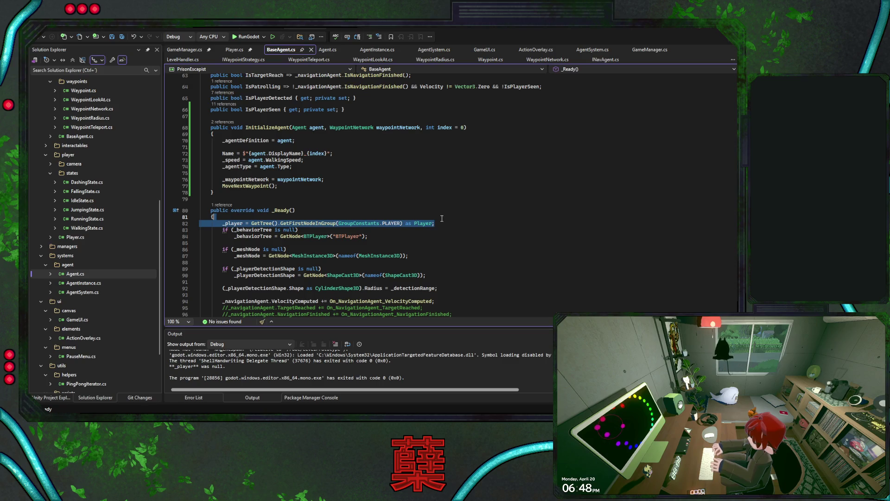
{"action": "key", "text": "BackSpace"}
{"action": "key", "text": "BackSpace"}
{"action": "scroll", "coordinate": [446, 209], "scroll_direction": "up", "scroll_amount": 3}
{"action": "scroll", "coordinate": [447, 208], "scroll_direction": "up", "scroll_amount": 4}
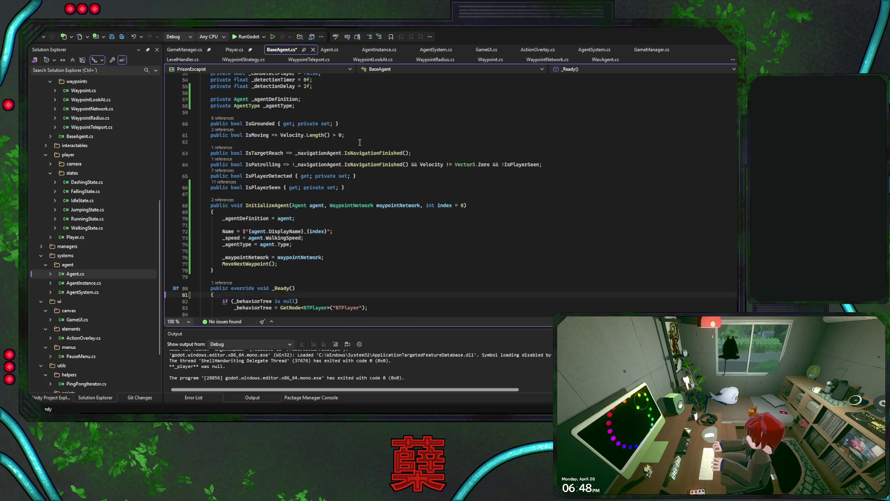
{"action": "left_click", "coordinate": [334, 123]}
{"action": "key", "text": "shift+Home"}
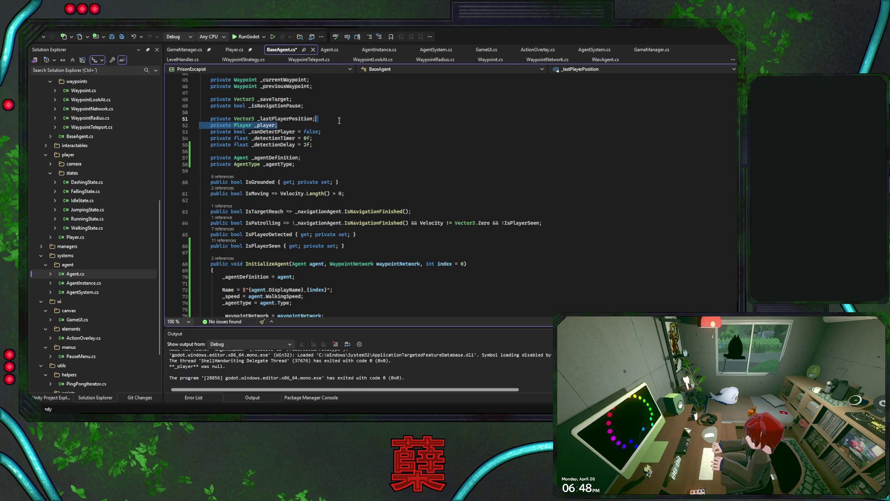
{"action": "key", "text": "BackSpace"}
{"action": "key", "text": "BackSpace"}
Step: Replace _player with GameManager.Instance.Player in CheckIfCaugthPlayer, save, and switch to Godot
{"action": "scroll", "coordinate": [338, 121], "scroll_direction": "down", "scroll_amount": 20}
{"action": "scroll", "coordinate": [450, 195], "scroll_direction": "down", "scroll_amount": 20}
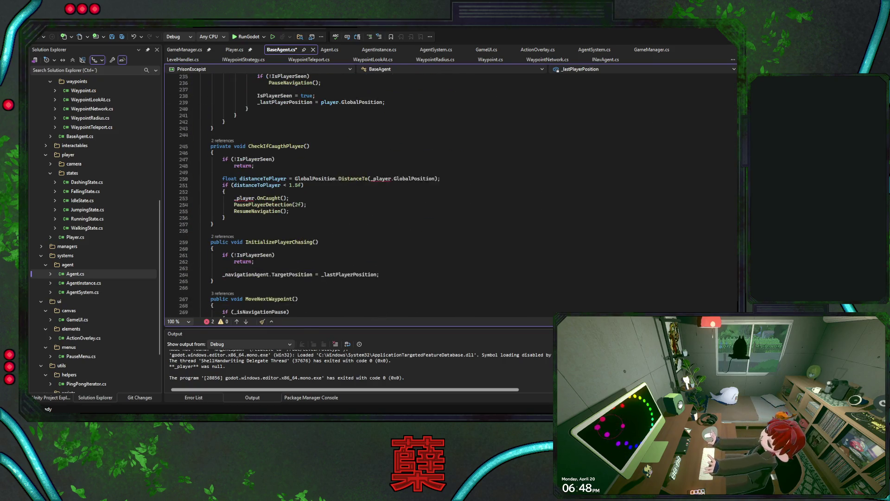
{"action": "double_click", "coordinate": [381, 179]}
{"action": "type", "text": "Ga"}
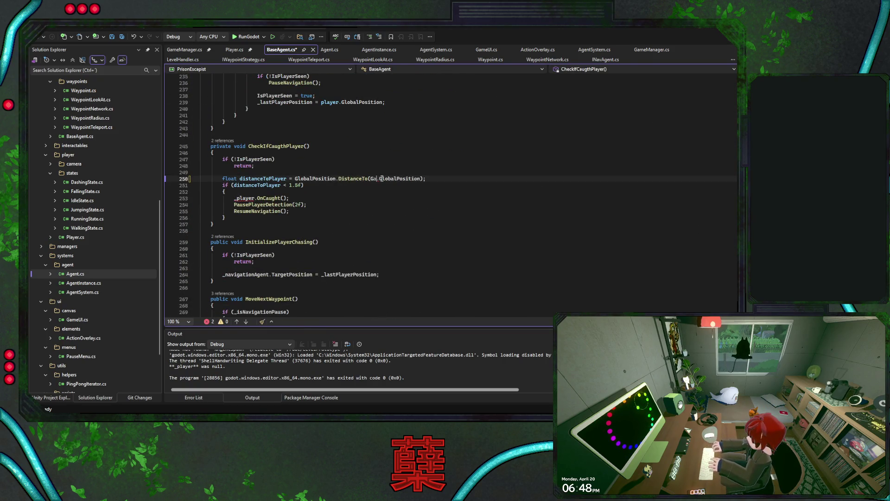
{"action": "key", "text": "Delete"}
{"action": "type", "text": "meManager."}
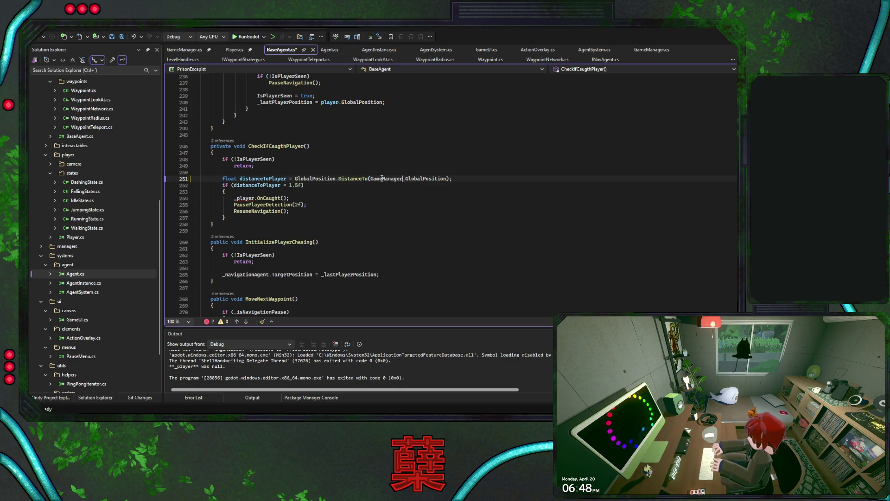
{"action": "type", "text": "Pla."}
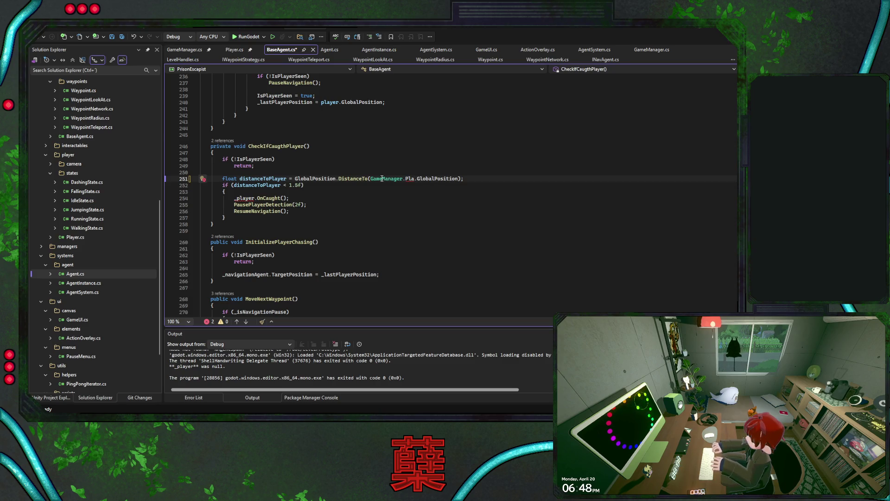
{"action": "key", "text": "BackSpace"}
{"action": "key", "text": "BackSpace"}
{"action": "key", "text": "BackSpace"}
{"action": "type", "text": "in"}
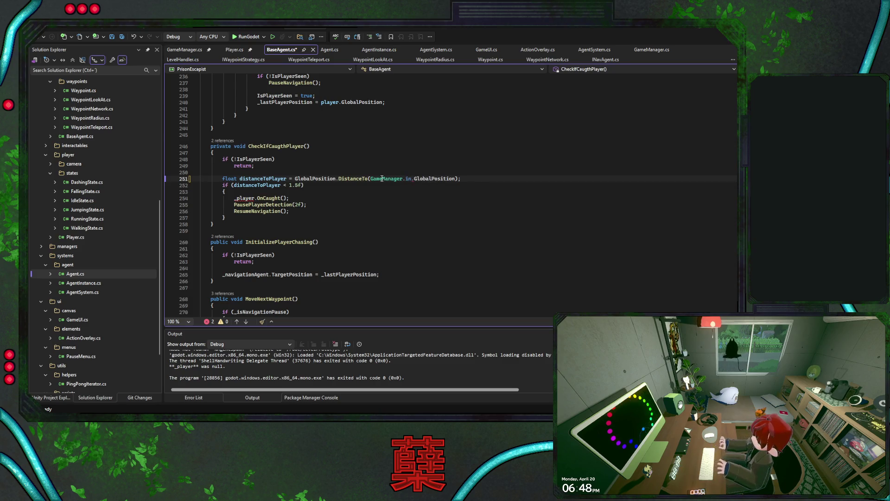
{"action": "key", "text": "Tab"}
{"action": "type", "text": ".Pla"}
{"action": "key", "text": "Tab"}
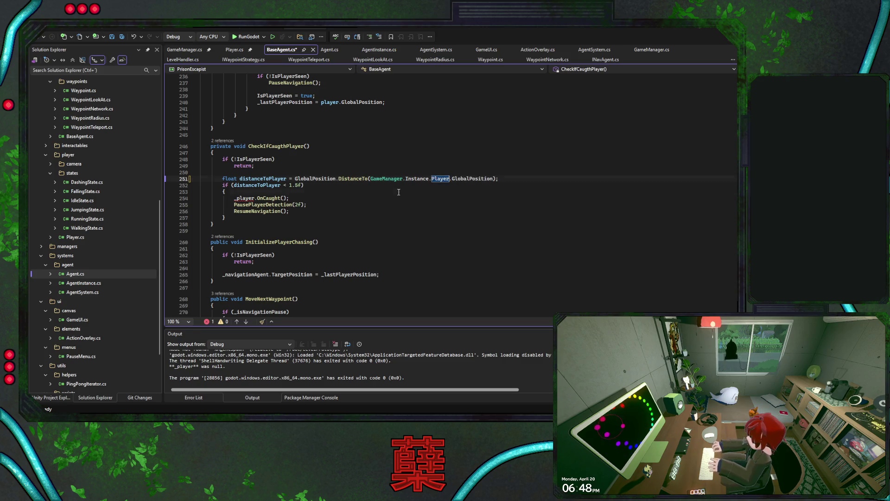
{"action": "left_click", "coordinate": [372, 193]}
{"action": "key", "text": "Tab"}
{"action": "key", "text": "Tab"}
{"action": "type", "text": "GameManager.Instance.P"}
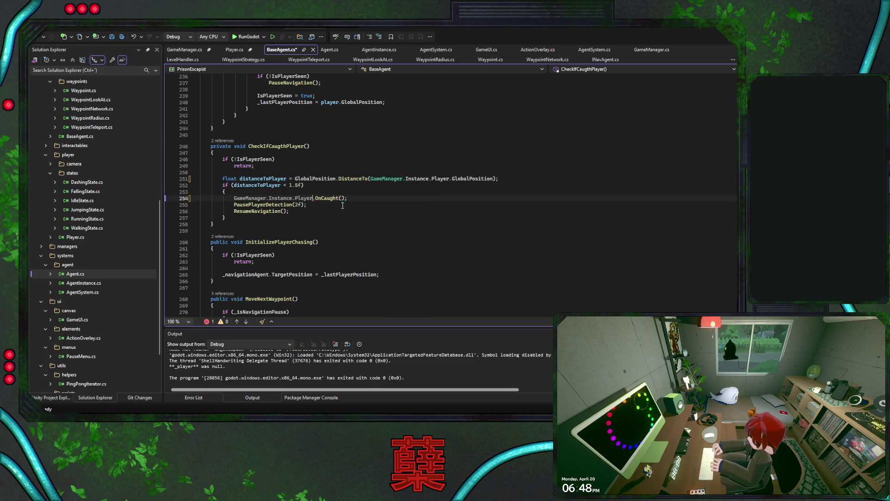
{"action": "left_click", "coordinate": [359, 211]}
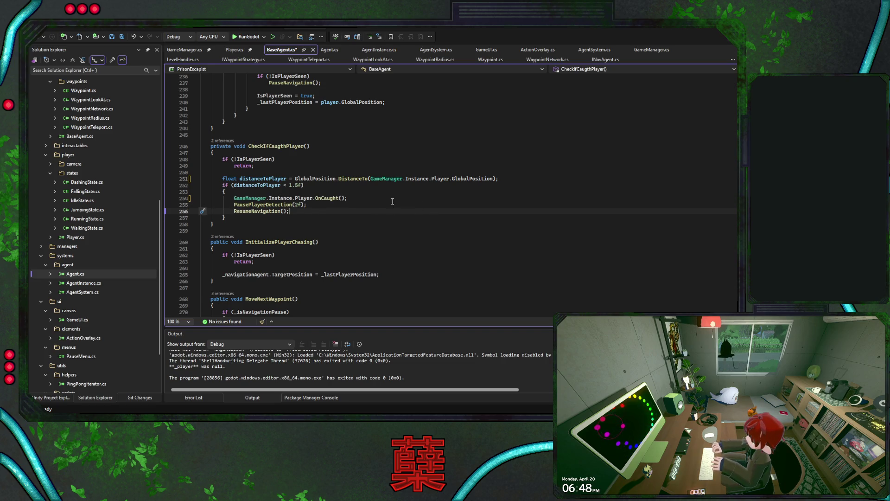
{"action": "key", "text": "ctrl+s"}
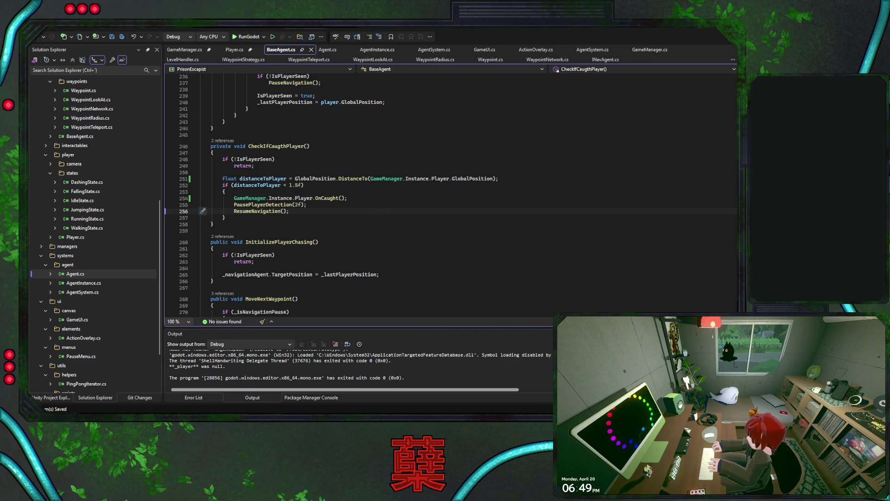
{"action": "key", "text": "alt+Tab"}
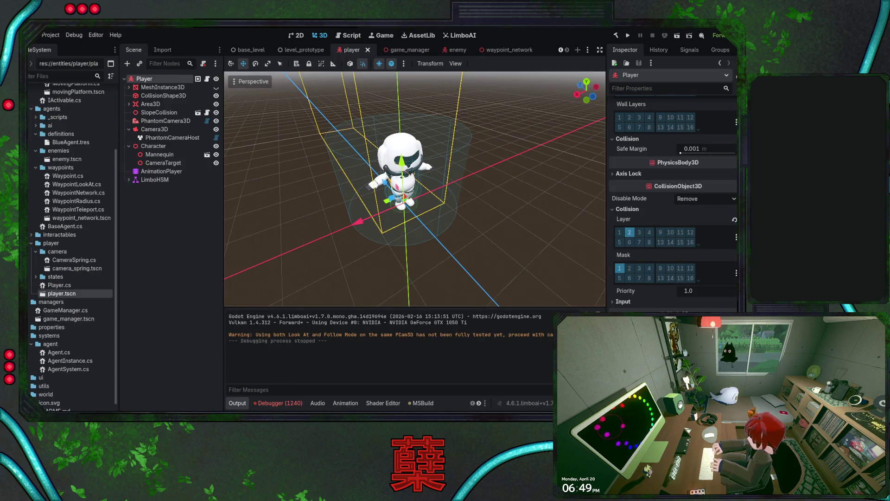
Step: Save BaseAgent.cs, build and run the game with F5, and walk the player out the south gap
{"action": "key", "text": "alt+Tab"}
{"action": "key", "text": "F5"}
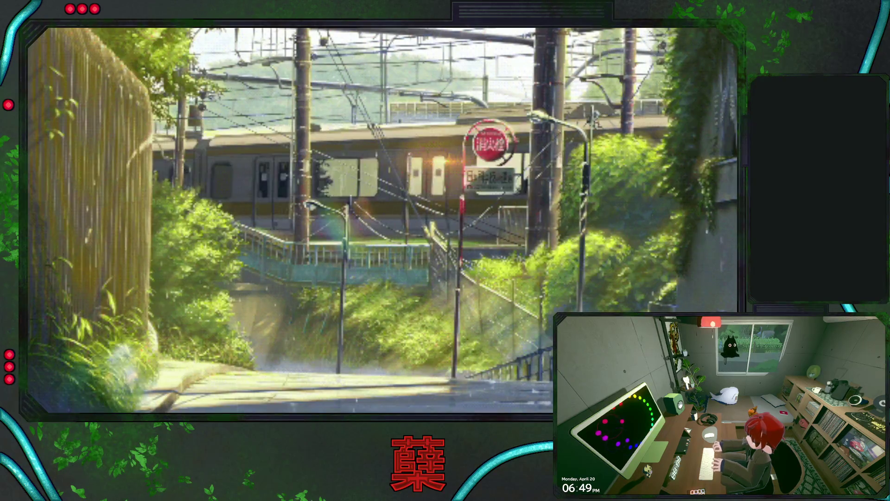
{"action": "key", "text": "s"}
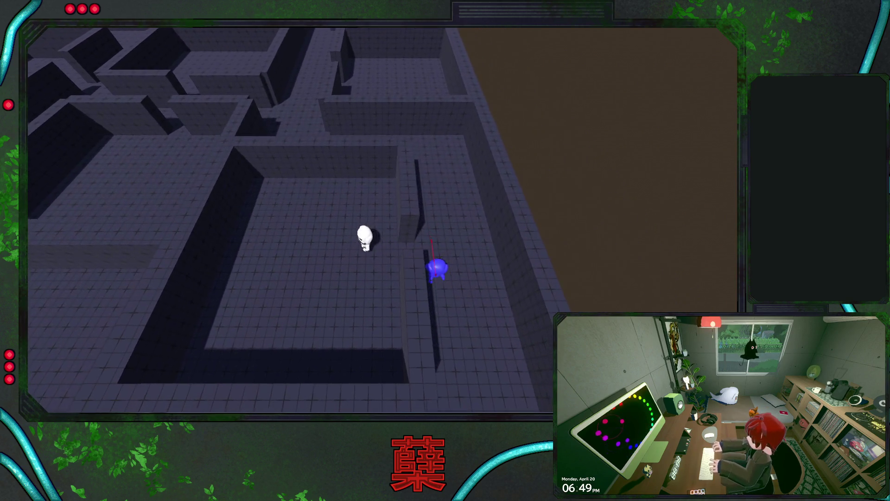
Step: Steer the player through the maze with WASD away from the blue enemy, then Exit Game from the Pause Menu
{"action": "key", "text": "w"}
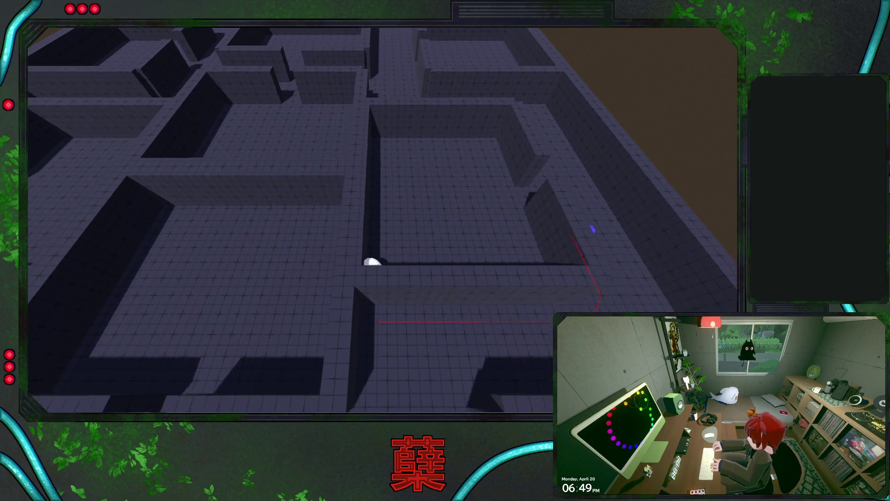
{"action": "key", "text": "d"}
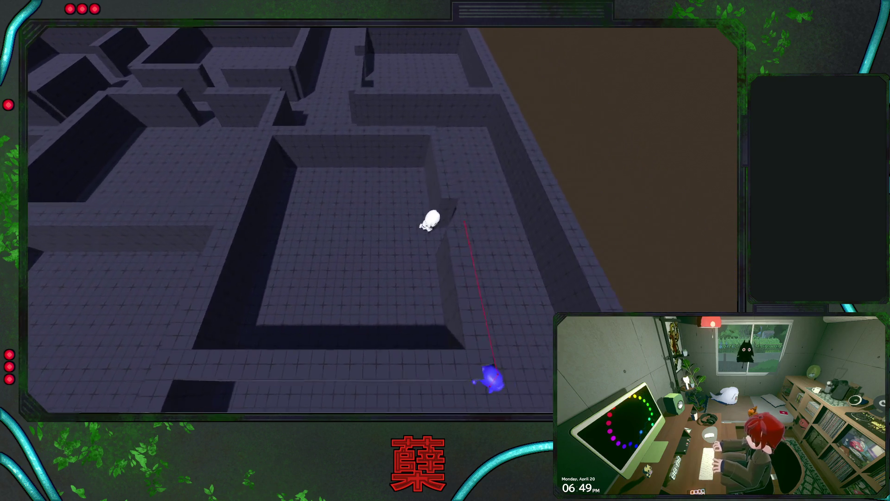
{"action": "key", "text": "a"}
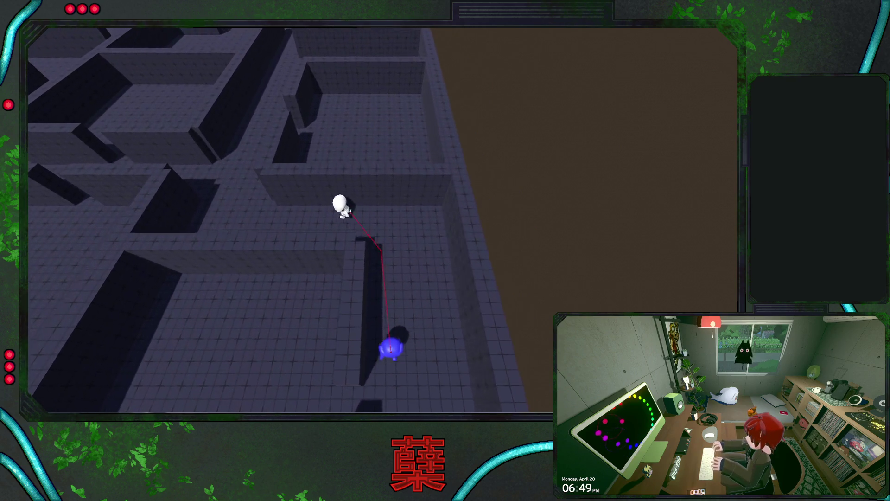
{"action": "key", "text": "a"}
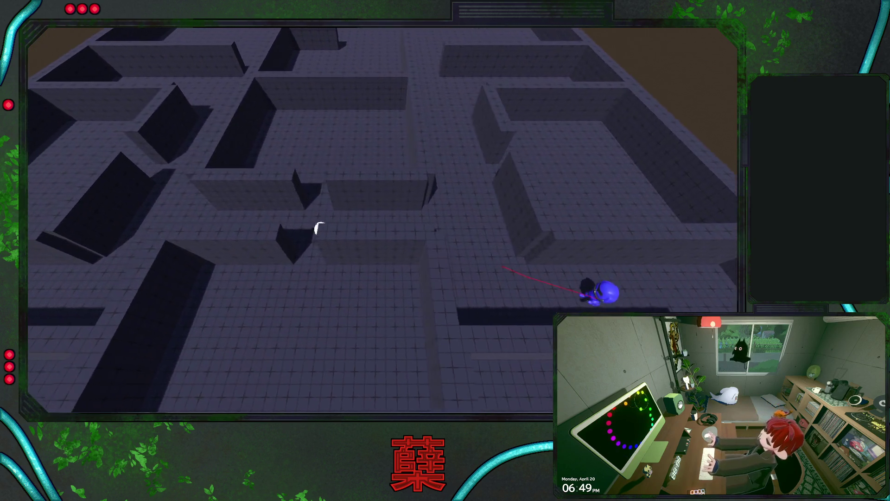
{"action": "key", "text": "w"}
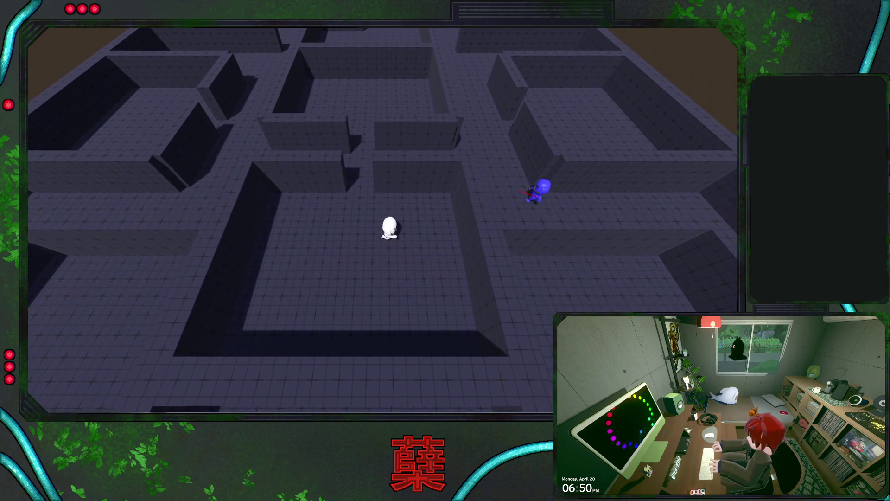
{"action": "key", "text": "a"}
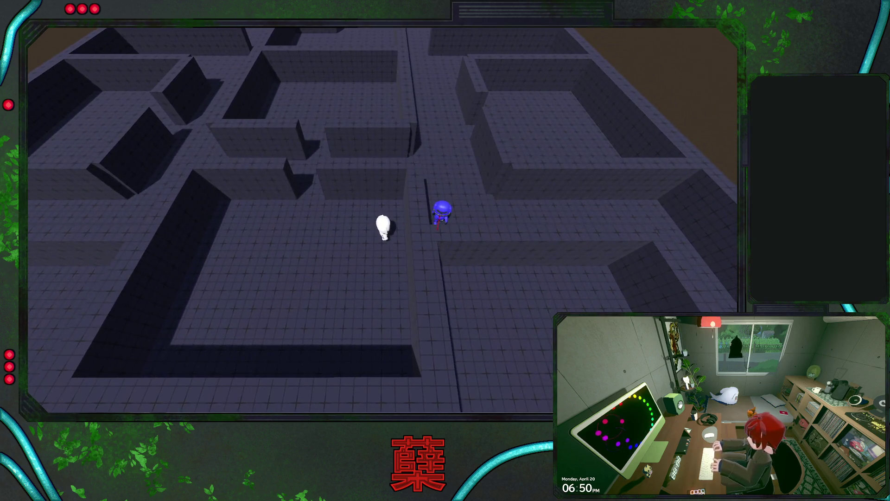
{"action": "key", "text": "Escape"}
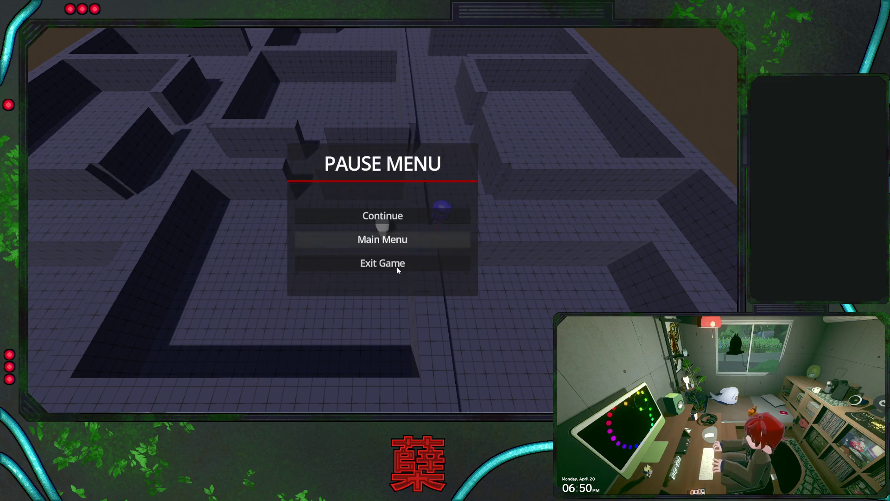
{"action": "left_click", "coordinate": [397, 261]}
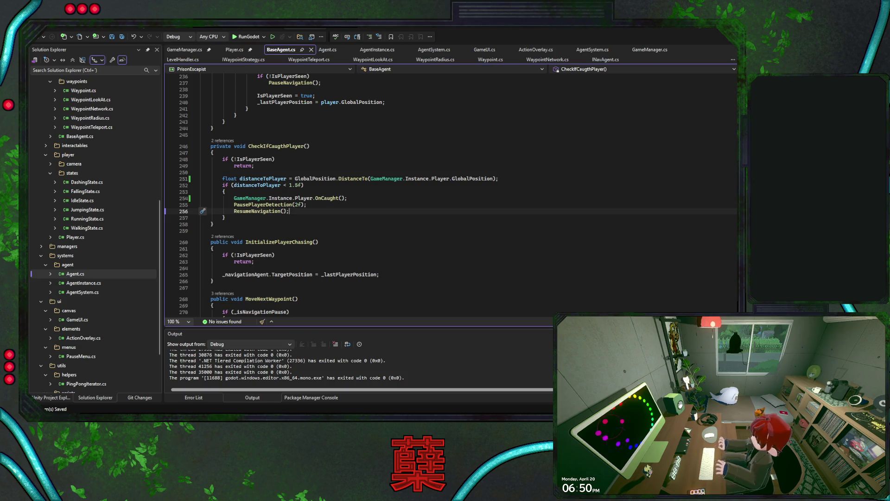
Step: Return to the Godot editor and bring up the enemy scene with its ShapeCast3D
{"action": "key", "text": "alt+Tab"}
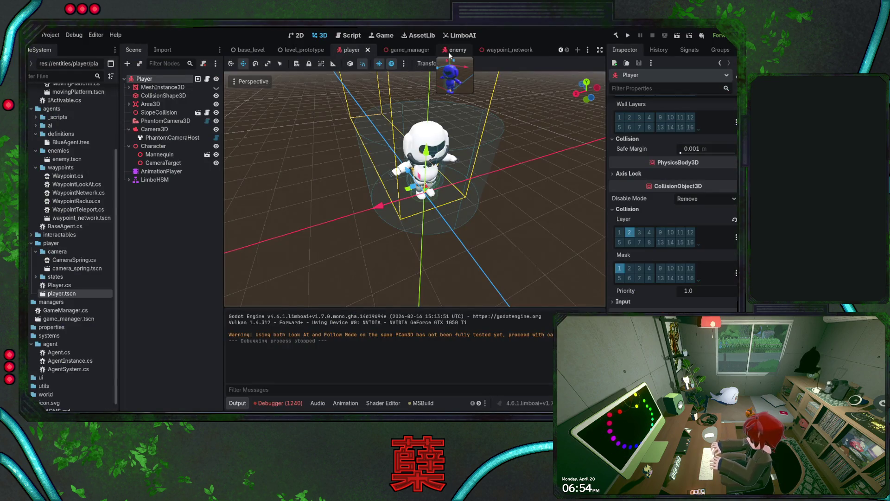
{"action": "left_click", "coordinate": [447, 50]}
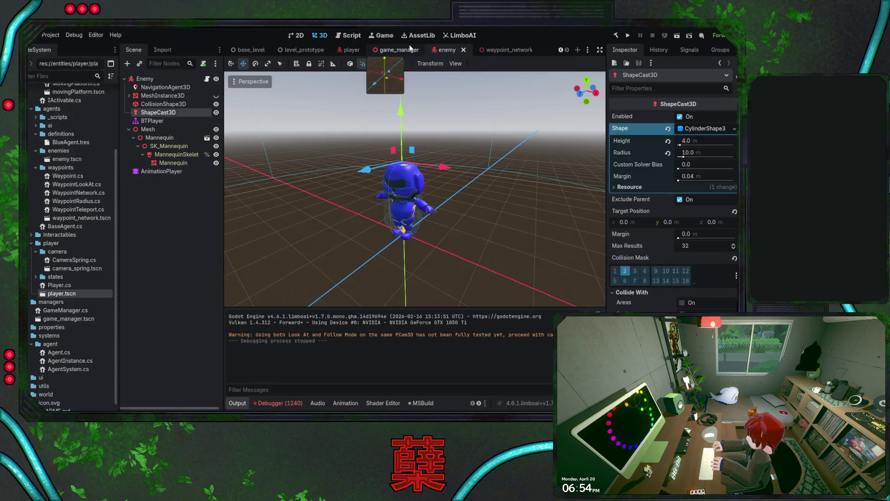
Step: Open basic_agent in the LimboAI editor, showing its Selector over Chasing, Patrolling and Idle sequences
{"action": "left_click", "coordinate": [453, 36]}
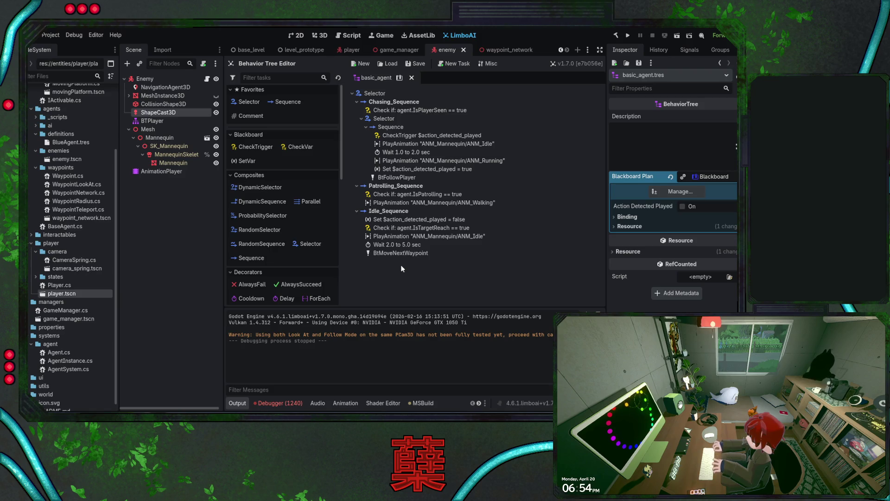
Step: Review the Set $action_detected_played = false task and its Sequence, then return to BaseAgent.cs
{"action": "left_click", "coordinate": [402, 220]}
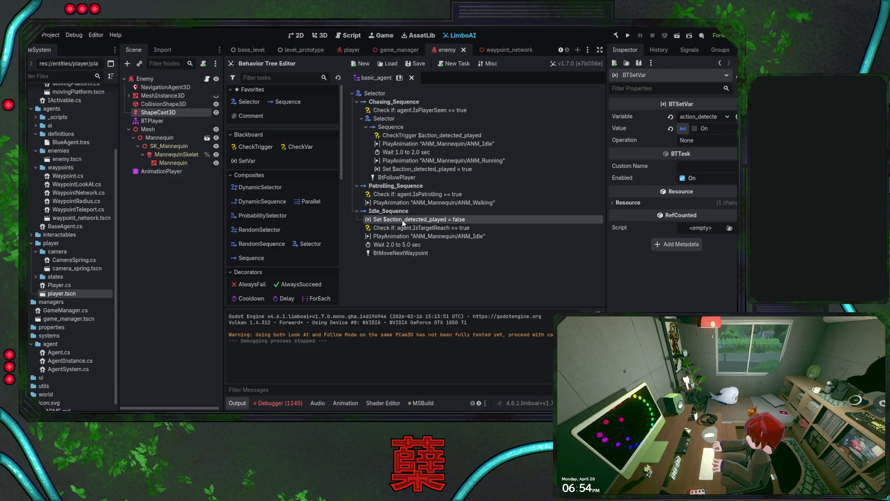
{"action": "left_click", "coordinate": [366, 127]}
{"action": "left_click", "coordinate": [366, 127]}
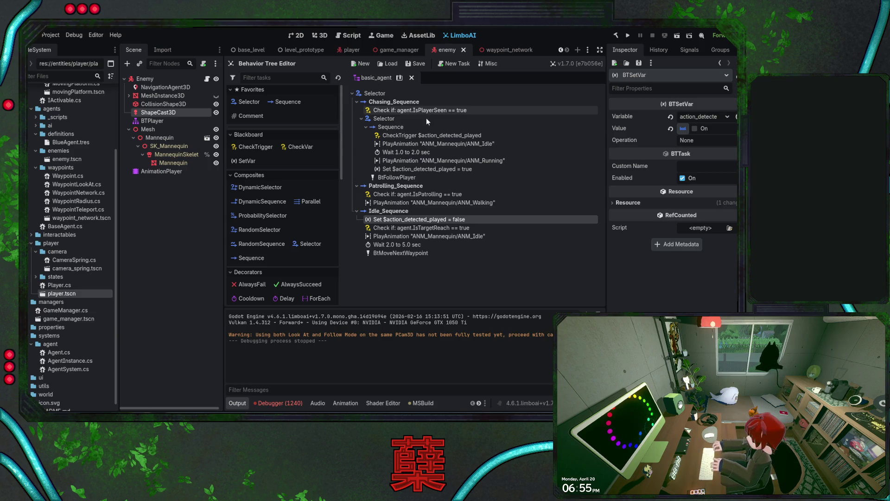
{"action": "key", "text": "alt+Tab"}
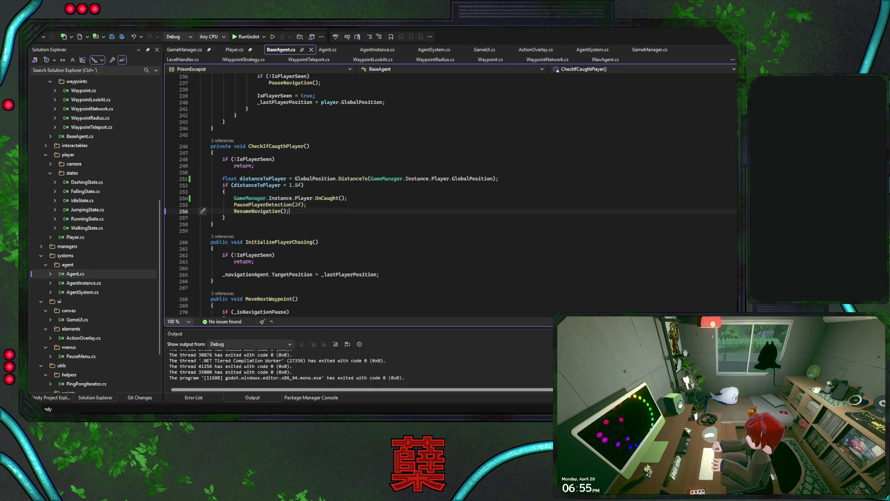
Step: Trace the IsPlayerSeen uses through StopPlayerDetection, ResumeNavigation and the detection and caught checks
{"action": "scroll", "coordinate": [403, 195], "scroll_direction": "up", "scroll_amount": 20}
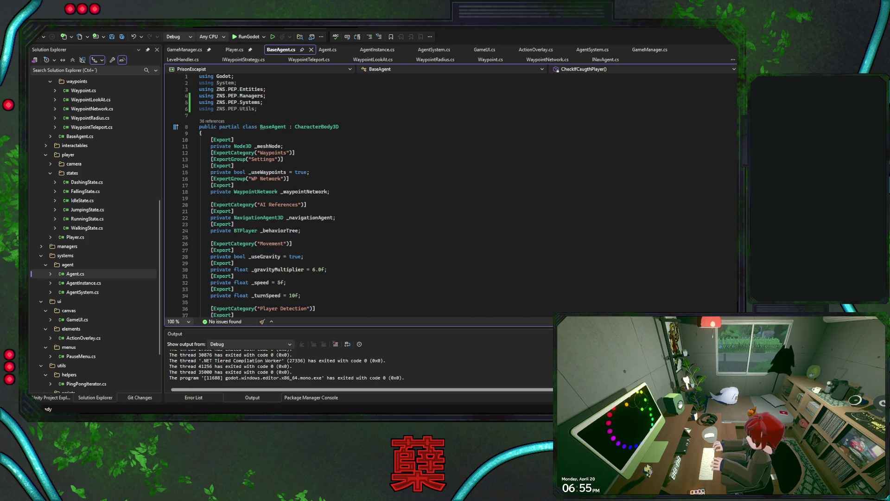
{"action": "scroll", "coordinate": [403, 194], "scroll_direction": "down", "scroll_amount": 12}
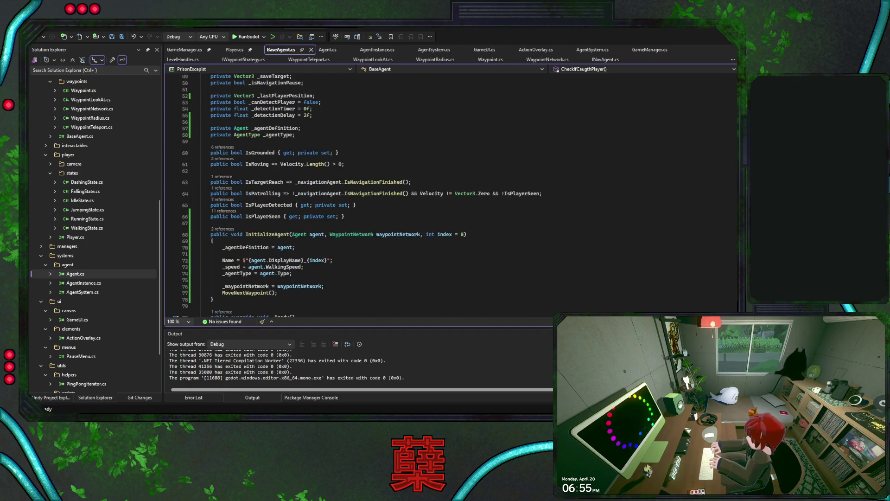
{"action": "left_click", "coordinate": [258, 219]}
{"action": "key", "text": "ctrl+shift+Down"}
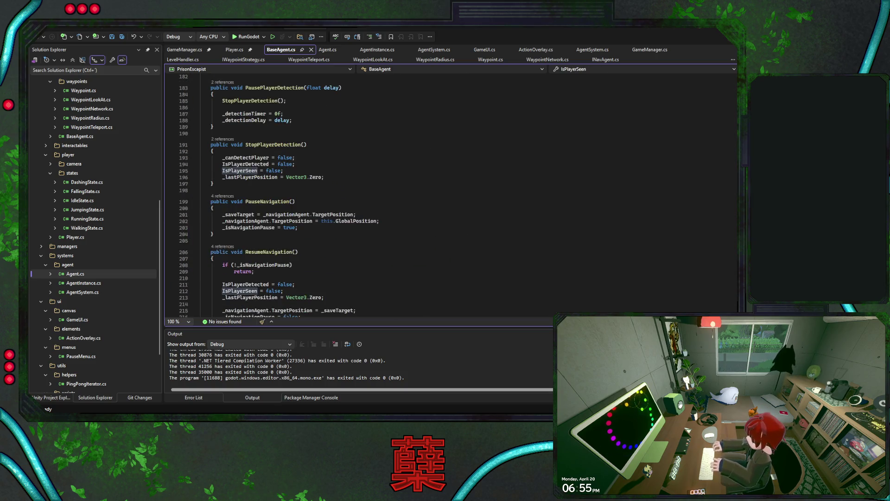
{"action": "key", "text": "ctrl+shift+Down"}
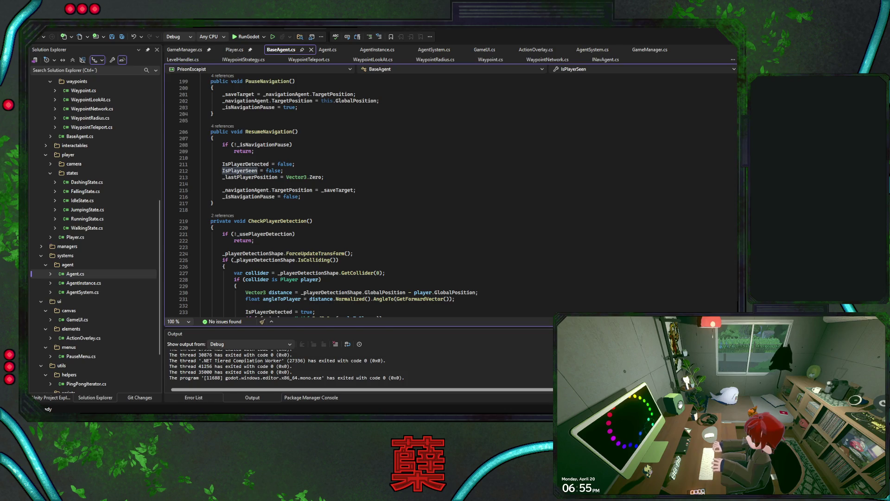
{"action": "key", "text": "ctrl+shift+Down"}
{"action": "key", "text": "ctrl+shift+Down"}
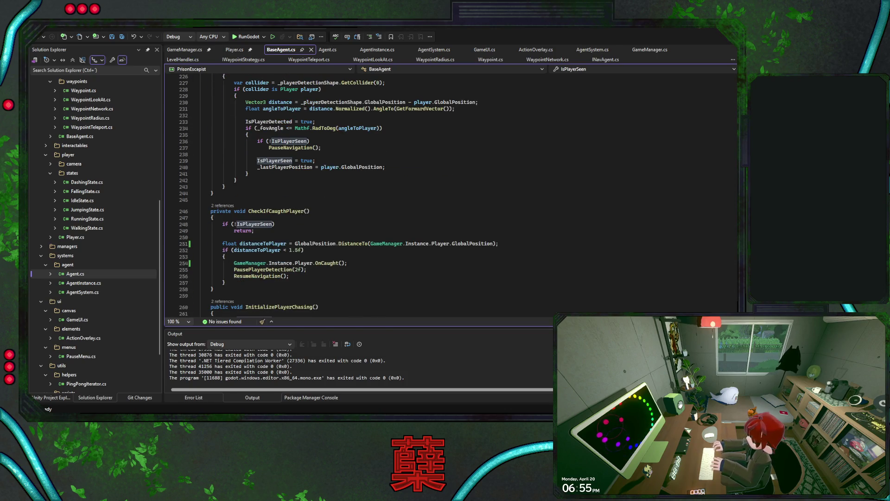
{"action": "scroll", "coordinate": [334, 195], "scroll_direction": "up", "scroll_amount": 2}
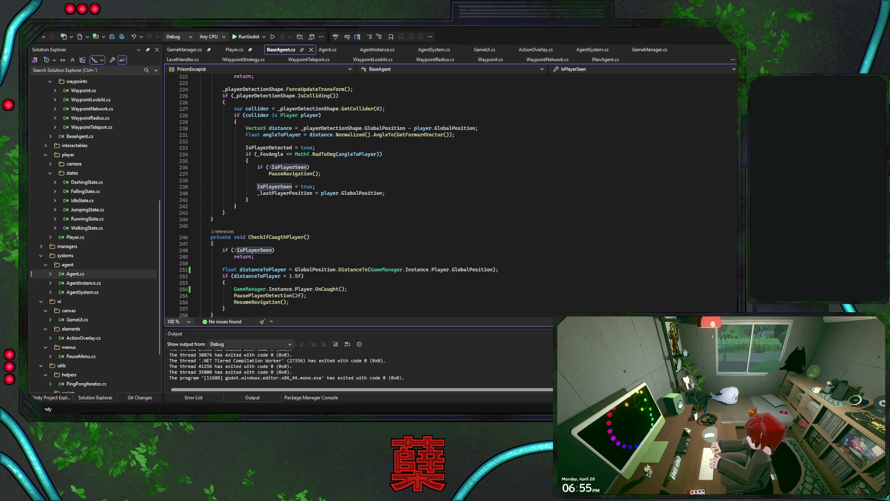
{"action": "scroll", "coordinate": [334, 195], "scroll_direction": "down", "scroll_amount": 6}
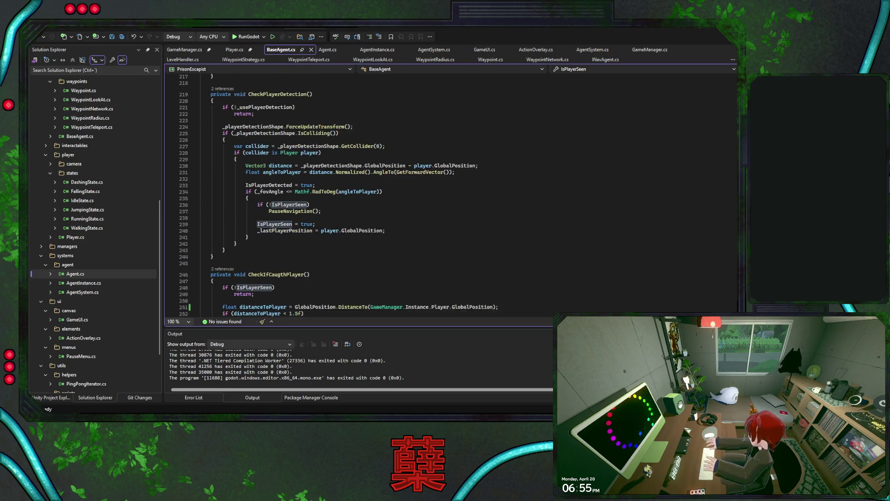
{"action": "scroll", "coordinate": [334, 195], "scroll_direction": "down", "scroll_amount": 1}
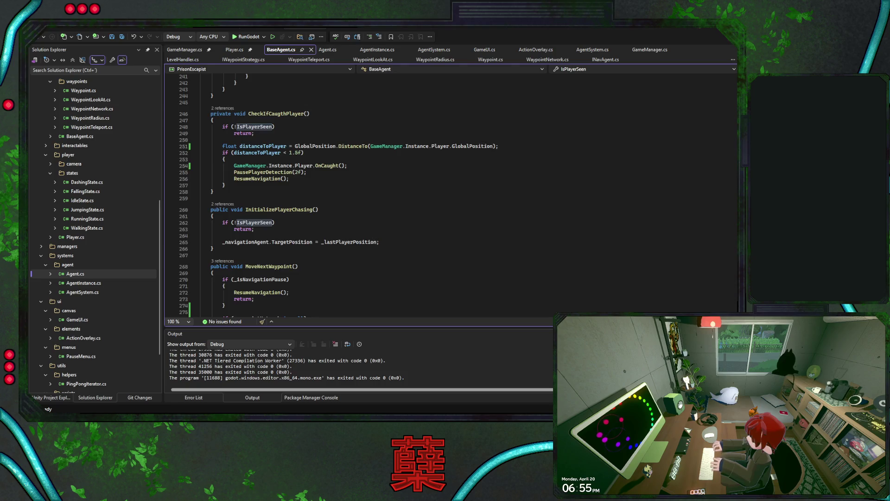
{"action": "scroll", "coordinate": [334, 194], "scroll_direction": "up", "scroll_amount": 5}
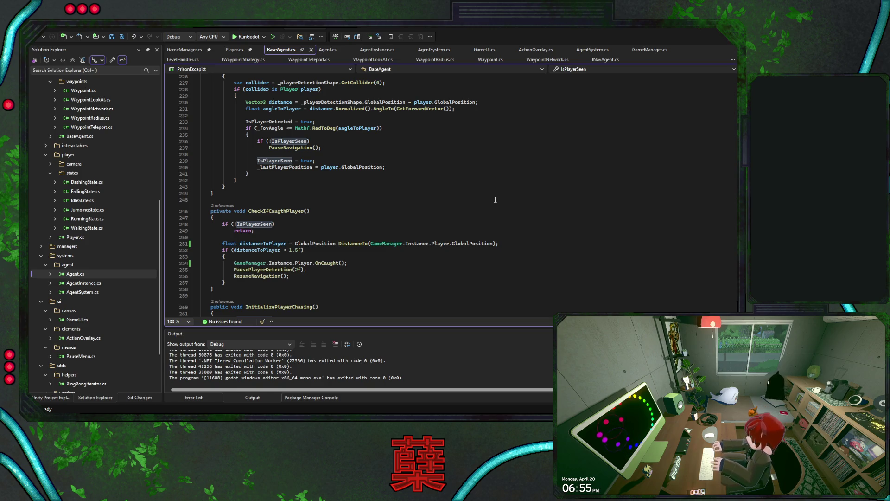
Step: Go to the definition of the ApplyMovement call on line 148
{"action": "scroll", "coordinate": [495, 200], "scroll_direction": "up", "scroll_amount": 5}
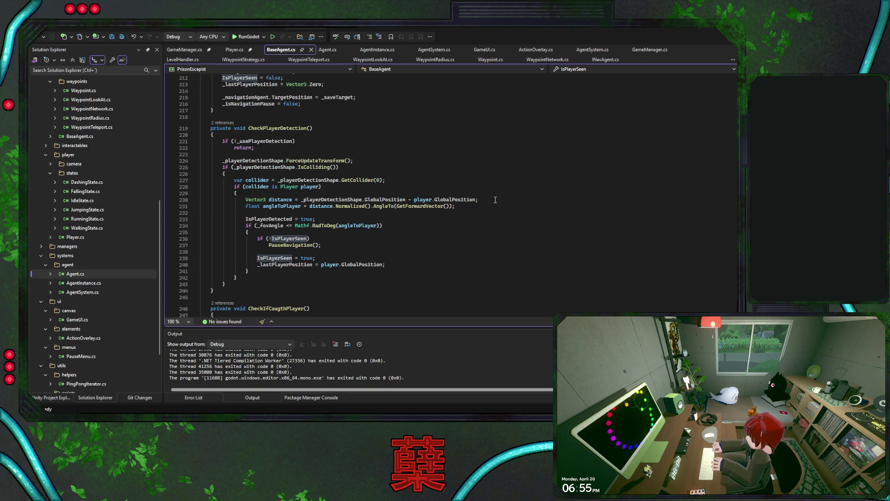
{"action": "scroll", "coordinate": [496, 200], "scroll_direction": "up", "scroll_amount": 15}
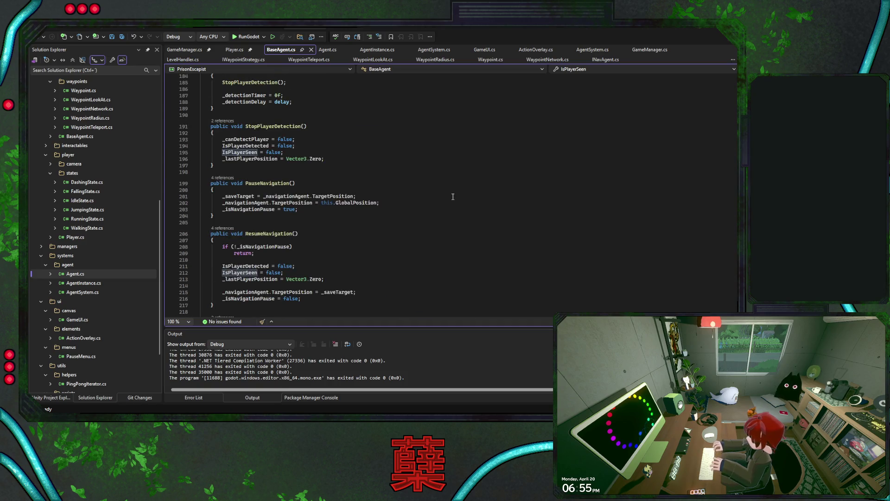
{"action": "scroll", "coordinate": [443, 191], "scroll_direction": "up", "scroll_amount": 14}
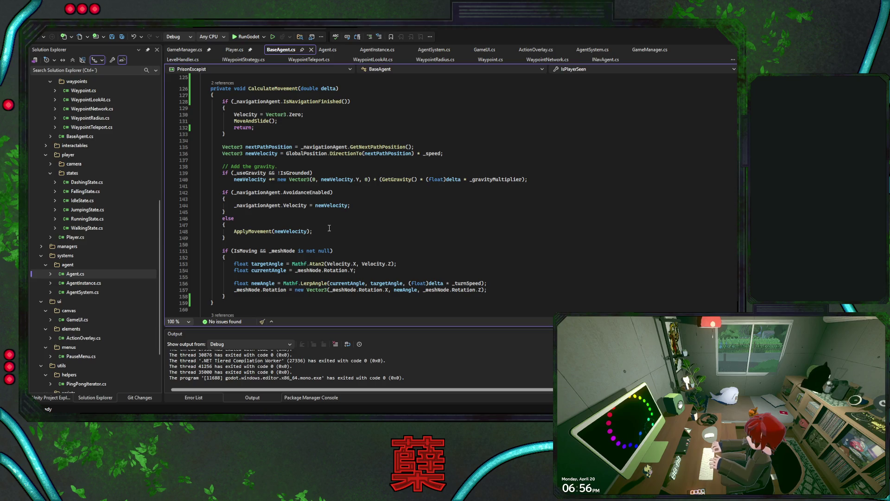
{"action": "left_click", "coordinate": [244, 231]}
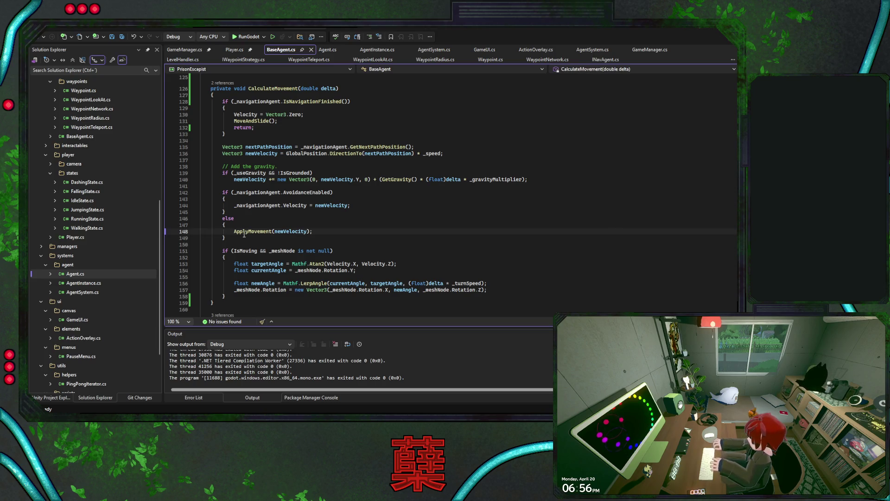
{"action": "key", "text": "F12"}
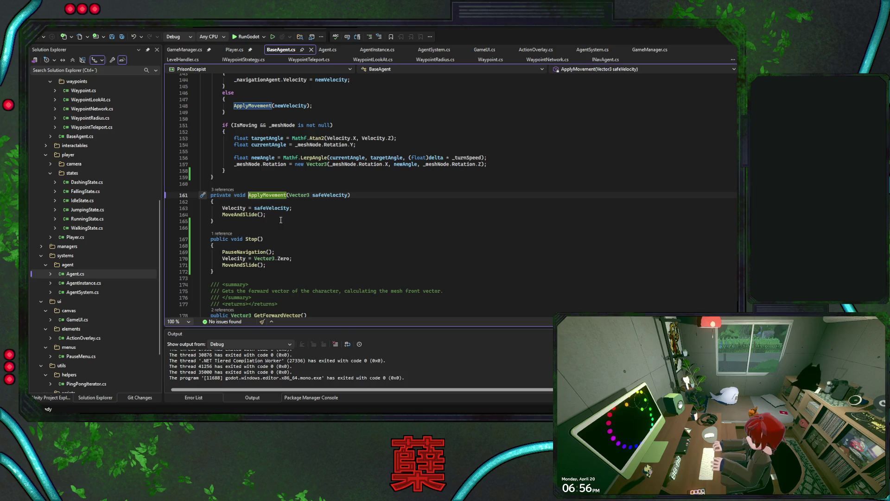
Step: Go back to CalculateMovement and review the ApplyMovement call on line 148 and its declaration
{"action": "left_click", "coordinate": [37, 39]}
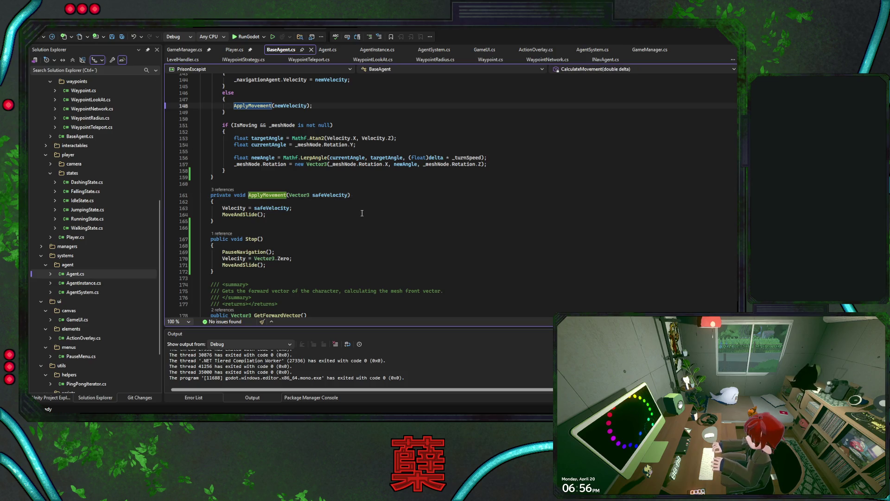
{"action": "scroll", "coordinate": [362, 213], "scroll_direction": "up", "scroll_amount": 5}
{"action": "scroll", "coordinate": [379, 219], "scroll_direction": "up", "scroll_amount": 3}
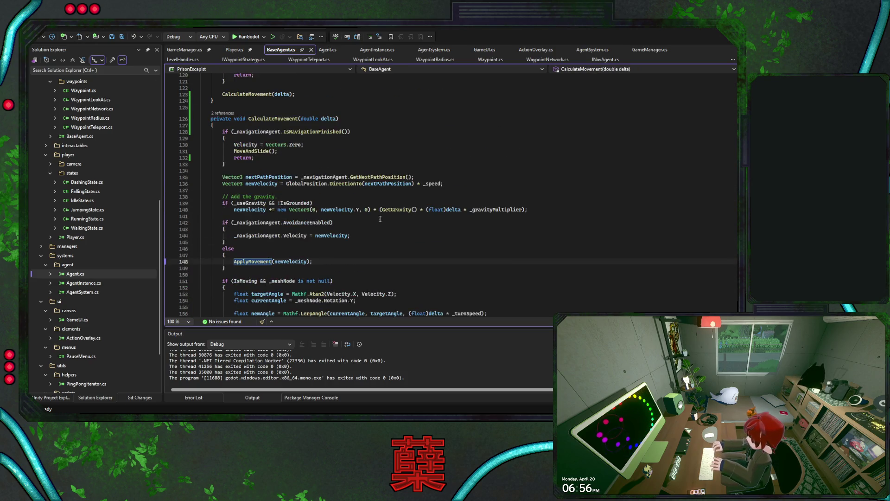
{"action": "double_click", "coordinate": [258, 262]}
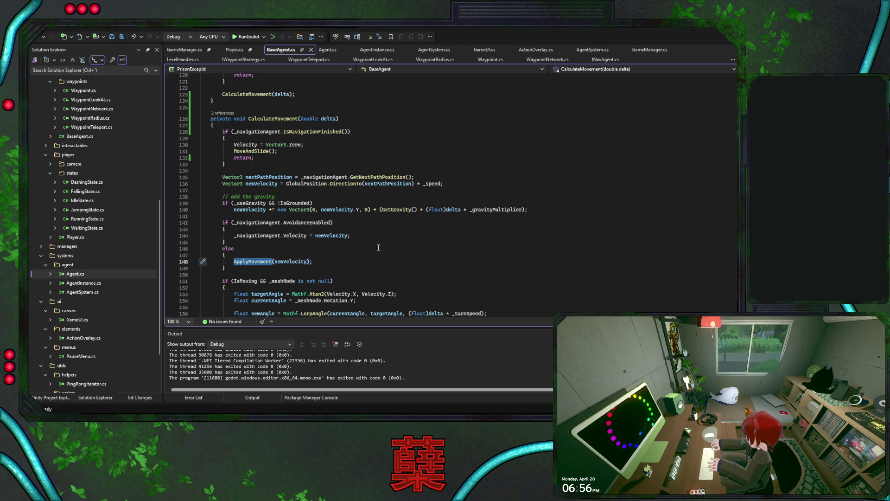
{"action": "scroll", "coordinate": [379, 248], "scroll_direction": "down", "scroll_amount": 1}
{"action": "scroll", "coordinate": [378, 250], "scroll_direction": "down", "scroll_amount": 5}
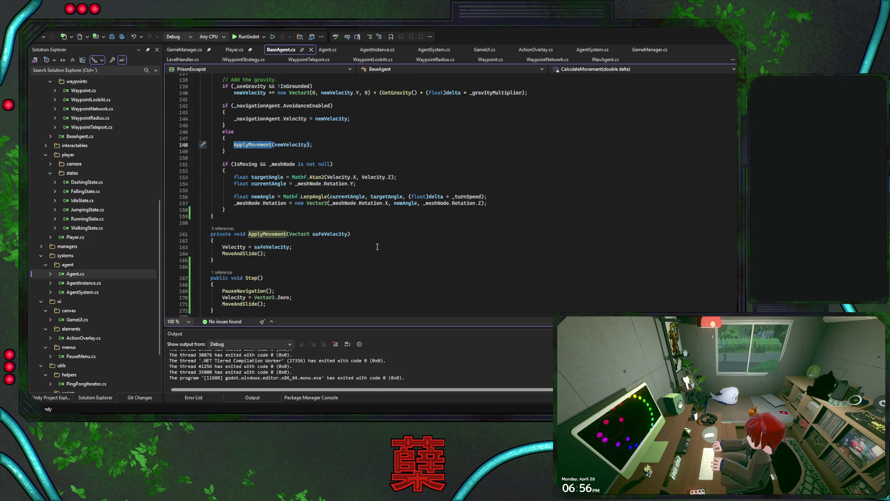
{"action": "scroll", "coordinate": [378, 245], "scroll_direction": "up", "scroll_amount": 6}
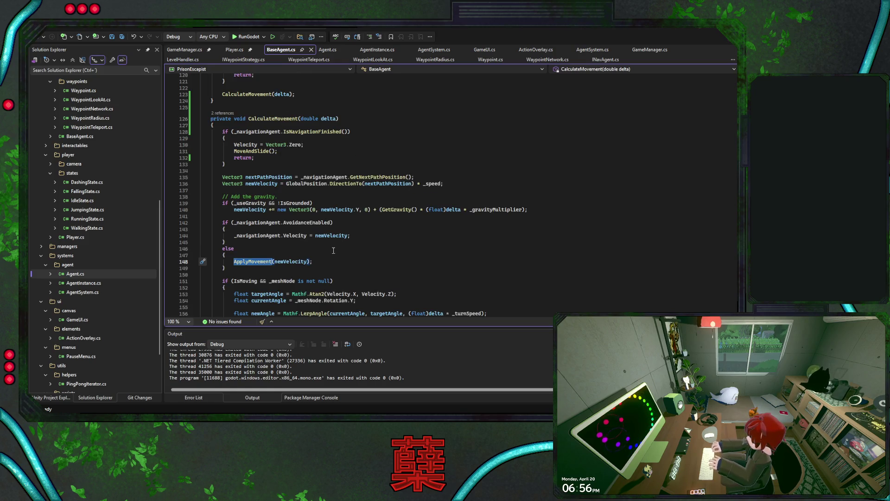
{"action": "scroll", "coordinate": [331, 253], "scroll_direction": "down", "scroll_amount": 5}
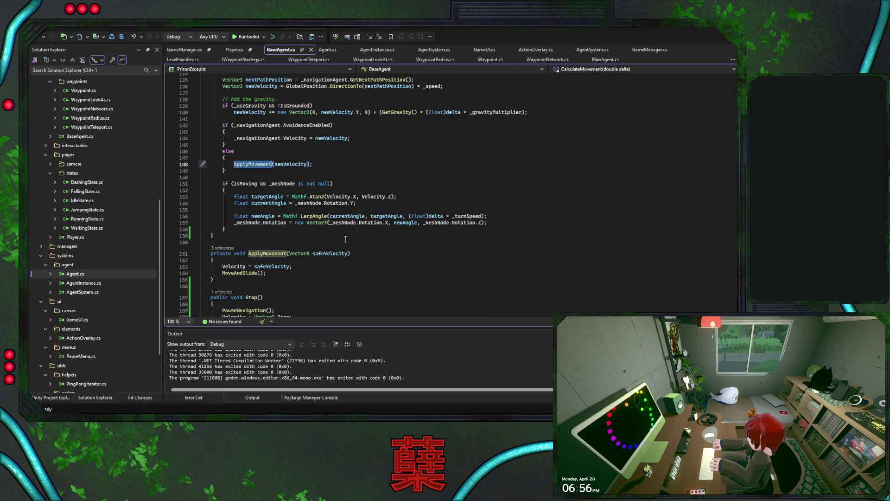
{"action": "left_click", "coordinate": [274, 254]}
{"action": "scroll", "coordinate": [345, 250], "scroll_direction": "up", "scroll_amount": 4}
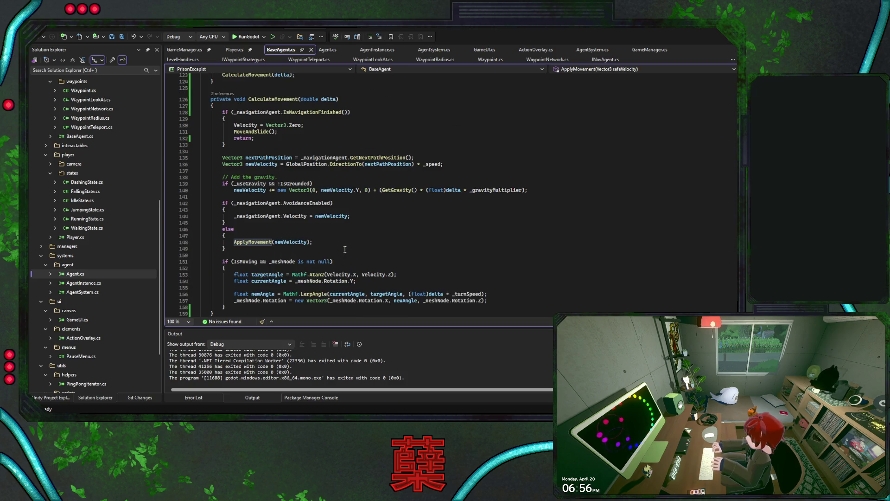
Step: Put ApplyMovement(Vector3.Zero) in the navigation-finished branch, delete the Velocity/MoveAndSlide lines, and save
{"action": "triple_click", "coordinate": [330, 244]}
{"action": "key", "text": "ctrl+c"}
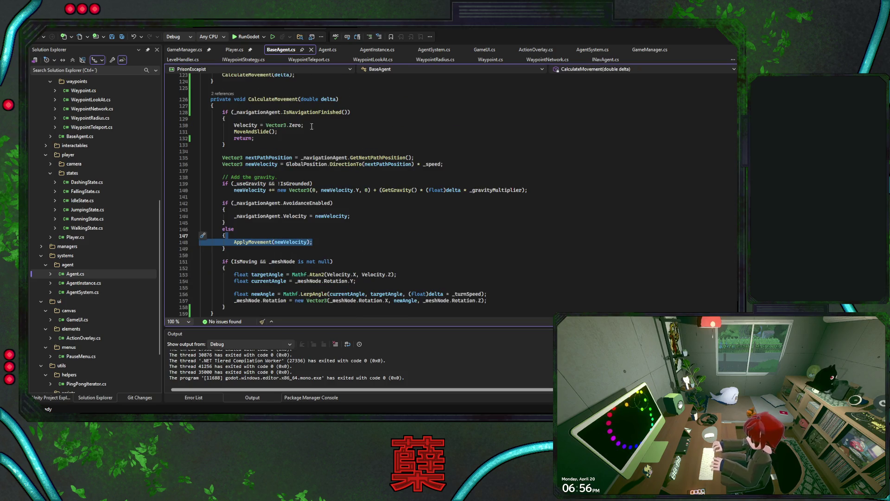
{"action": "left_click", "coordinate": [301, 119]}
{"action": "left_click", "coordinate": [301, 126]}
{"action": "key", "text": "ctrl+v"}
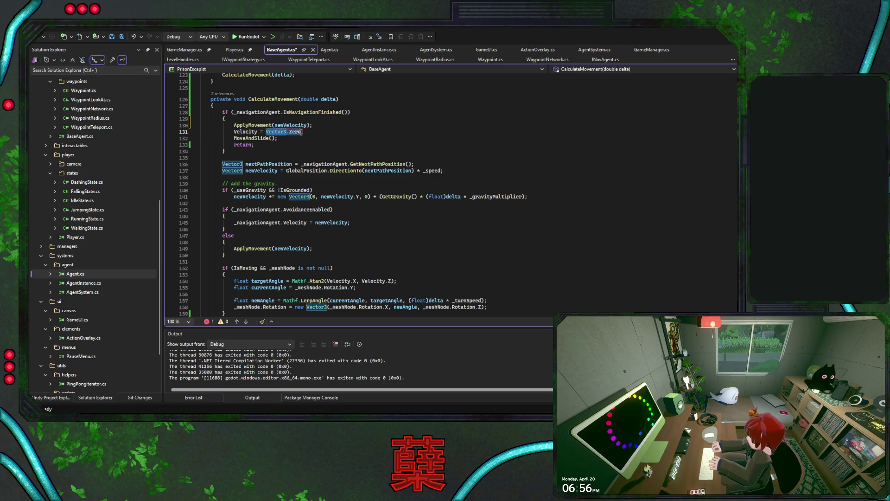
{"action": "key", "text": "ctrl+c"}
{"action": "double_click", "coordinate": [290, 125]}
{"action": "key", "text": "ctrl+v"}
{"action": "left_click_drag", "start_coordinate": [304, 131], "coordinate": [339, 126]}
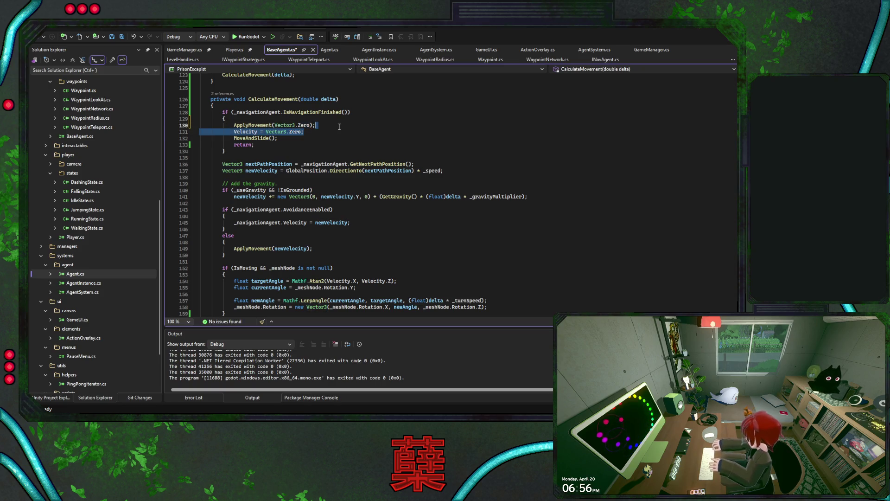
{"action": "key", "text": "Delete"}
{"action": "key", "text": "ctrl+x"}
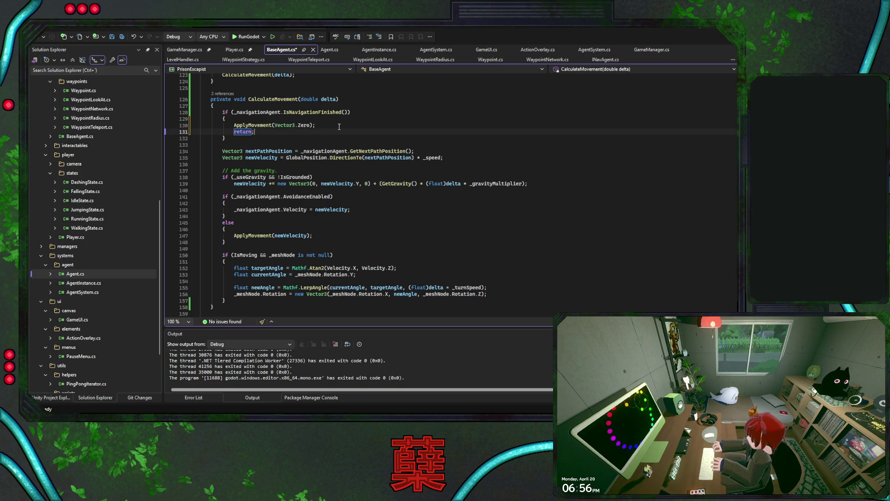
{"action": "key", "text": "ctrl+s"}
{"action": "scroll", "coordinate": [379, 198], "scroll_direction": "down", "scroll_amount": 3}
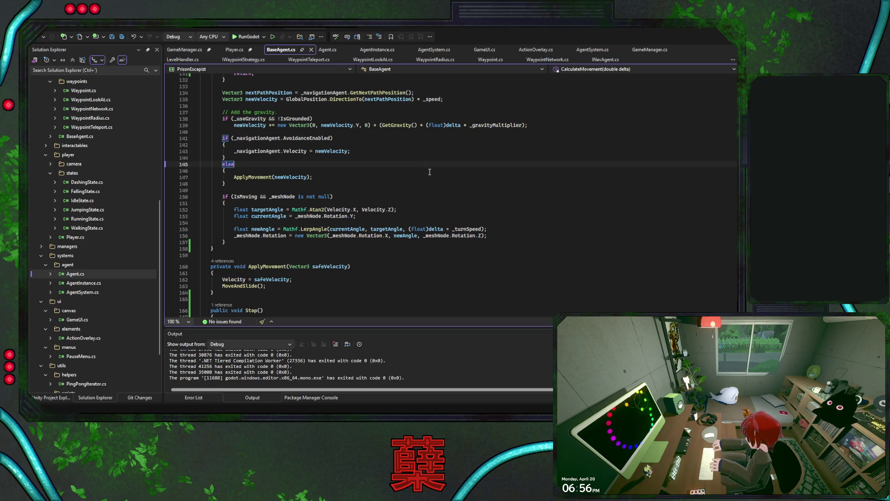
{"action": "left_click", "coordinate": [432, 176]}
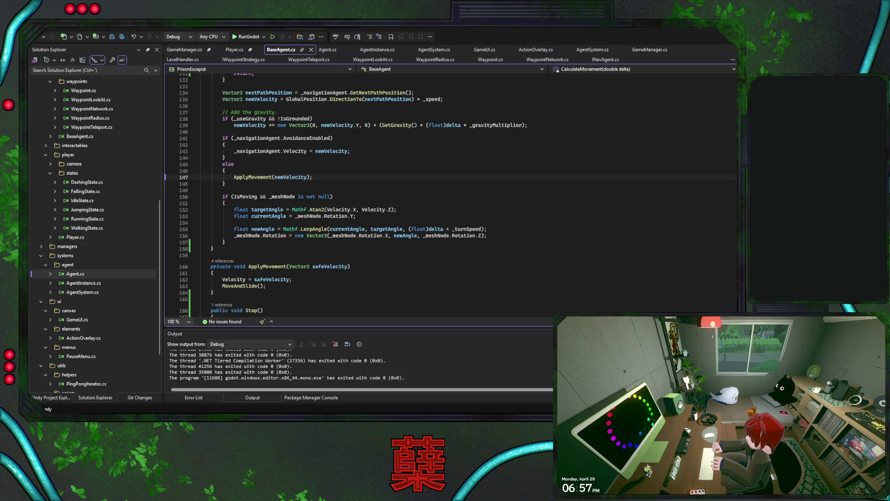
{"action": "left_click", "coordinate": [353, 151]}
{"action": "scroll", "coordinate": [425, 199], "scroll_direction": "up", "scroll_amount": 5}
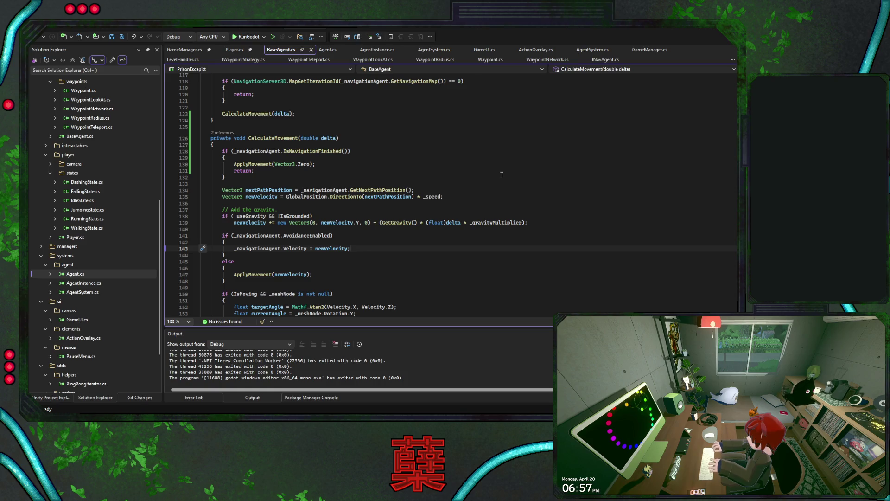
{"action": "scroll", "coordinate": [501, 175], "scroll_direction": "down", "scroll_amount": 4}
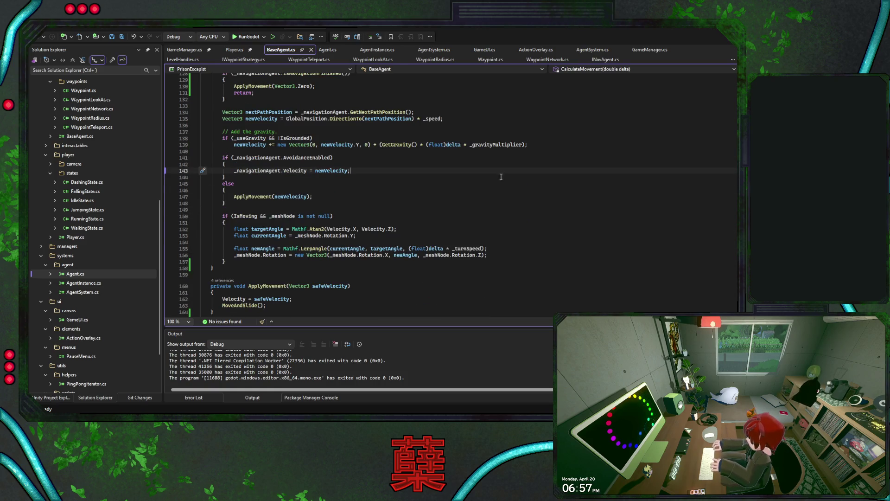
{"action": "scroll", "coordinate": [481, 187], "scroll_direction": "up", "scroll_amount": 8}
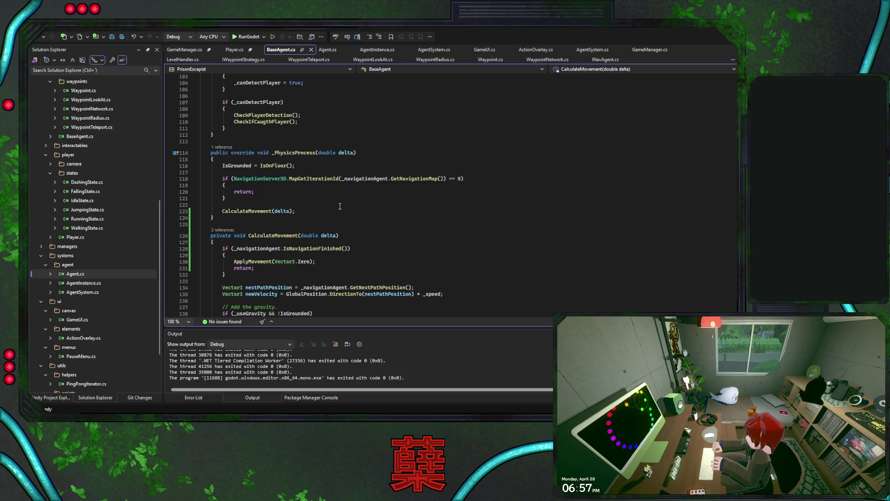
{"action": "scroll", "coordinate": [340, 206], "scroll_direction": "up", "scroll_amount": 3}
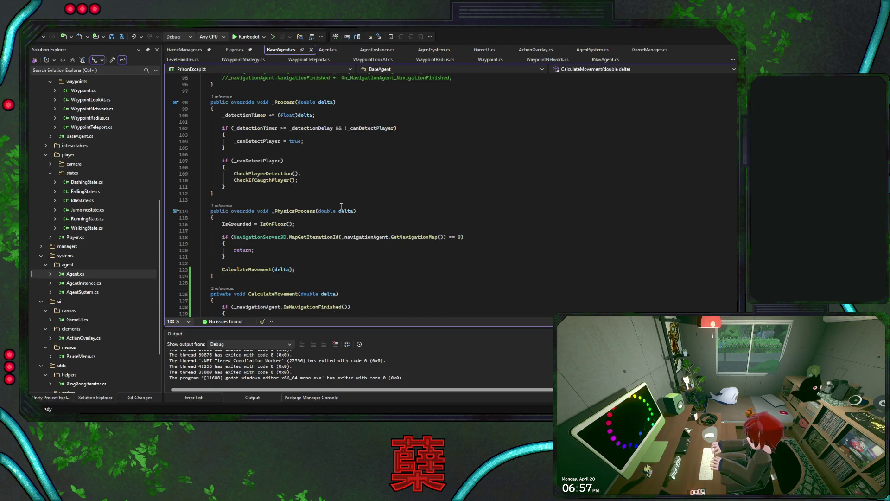
{"action": "left_click", "coordinate": [278, 183]}
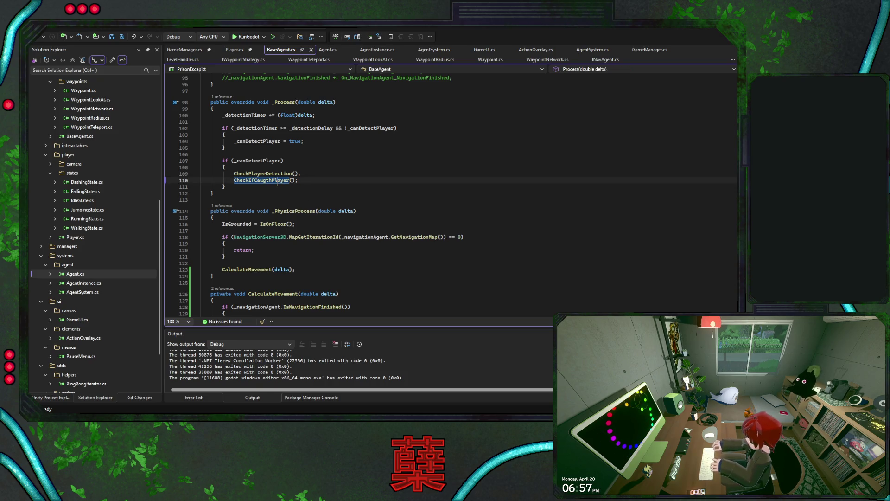
Step: Review the CheckIfCaugthPlayer definition below CheckPlayerDetection's field-of-view check, glancing briefly at Godot
{"action": "key", "text": "F12"}
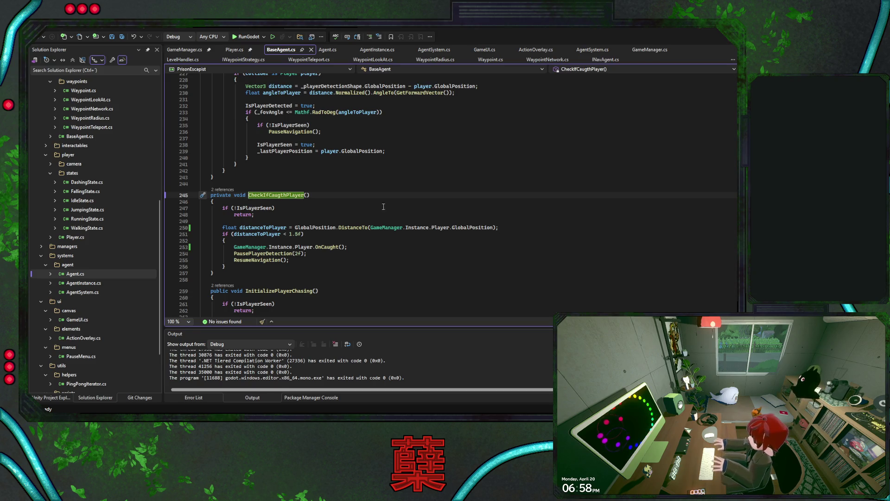
{"action": "scroll", "coordinate": [381, 203], "scroll_direction": "up", "scroll_amount": 4}
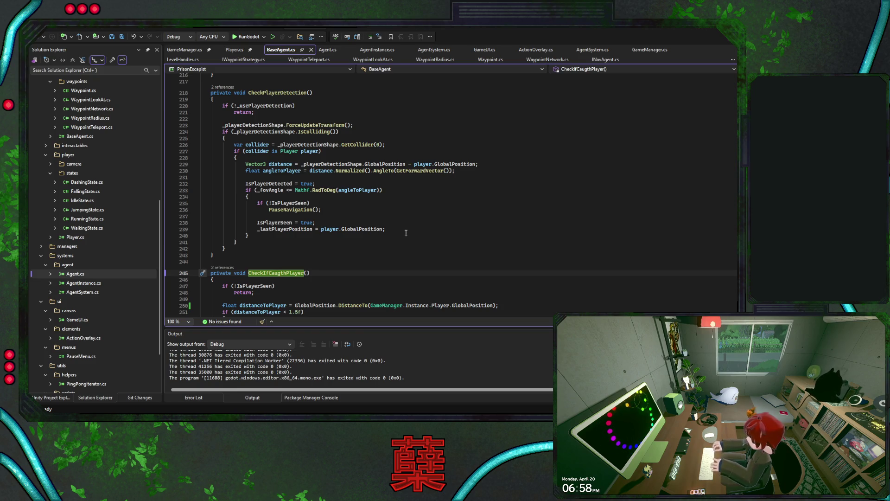
{"action": "scroll", "coordinate": [407, 233], "scroll_direction": "down", "scroll_amount": 2}
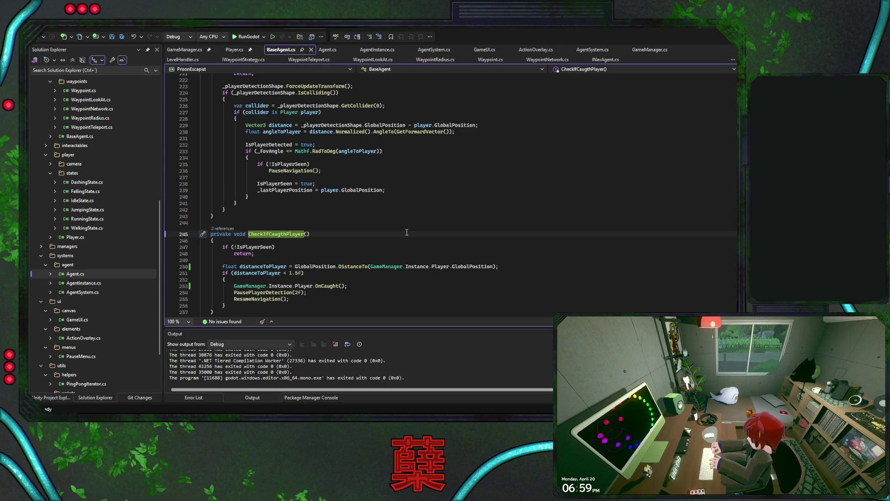
{"action": "key", "text": "alt+Tab"}
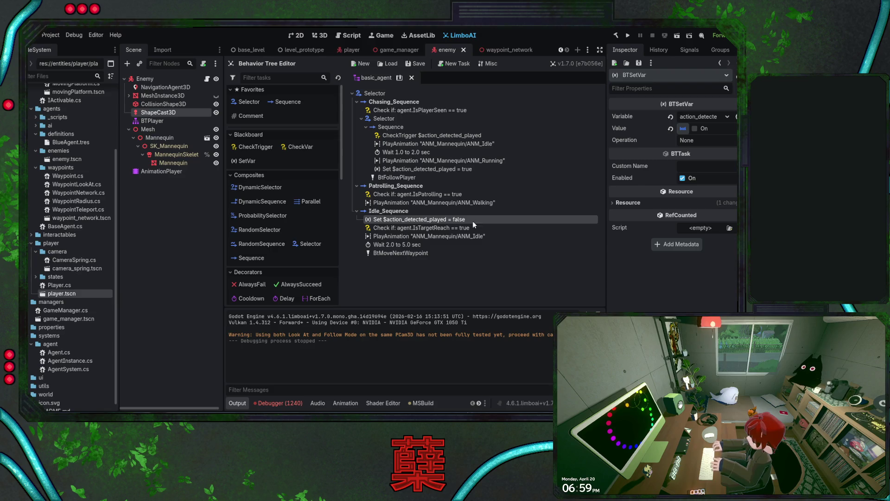
{"action": "key", "text": "alt+Tab"}
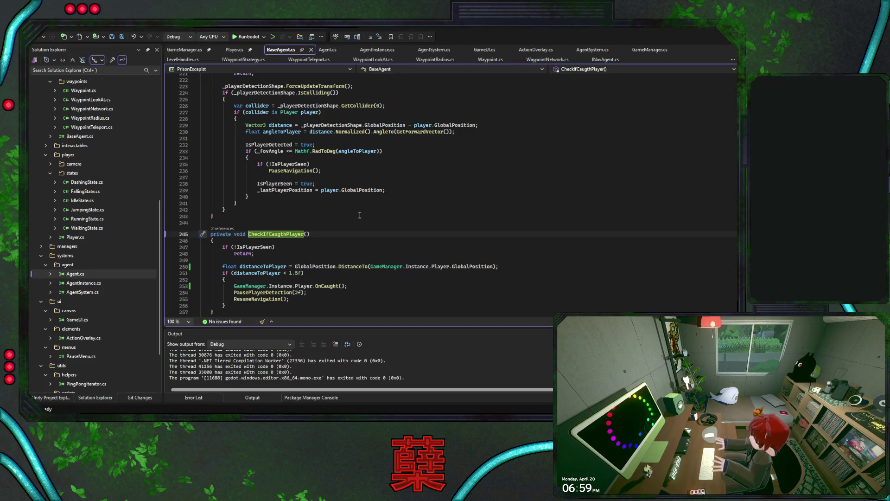
{"action": "double_click", "coordinate": [272, 184]}
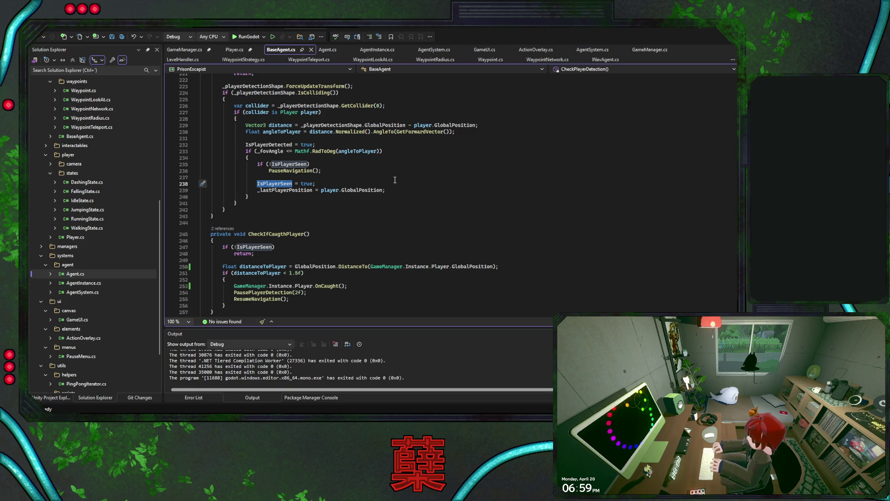
{"action": "key", "text": "Down"}
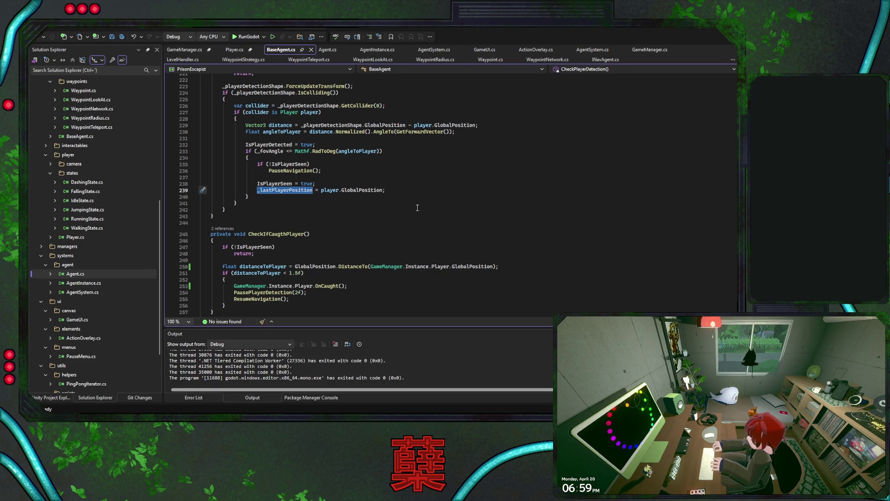
{"action": "left_click", "coordinate": [511, 267]}
{"action": "key", "text": "ctrl+d"}
Step: Duplicate the distance line to measure to _lastPlayerPosition, naming it distanceToLastPlayerPosition
{"action": "double_click", "coordinate": [286, 190]}
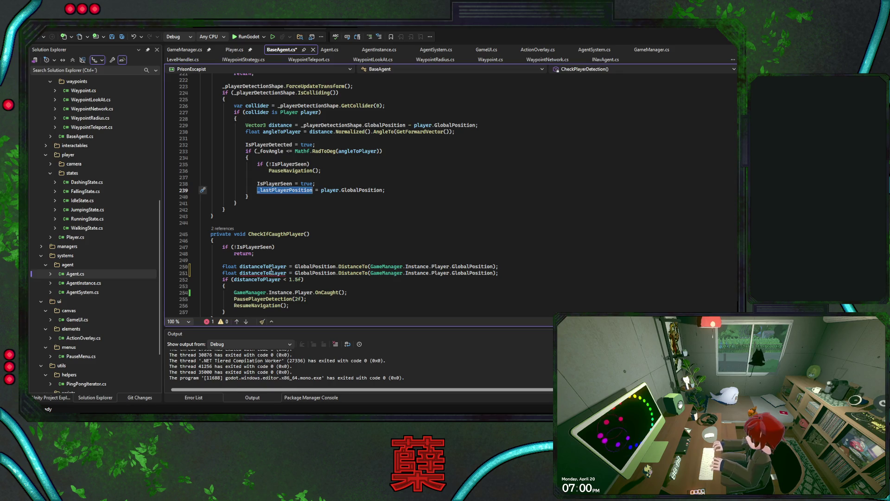
{"action": "left_click_drag", "start_coordinate": [371, 272], "coordinate": [493, 274]}
{"action": "key", "text": "ctrl+v"}
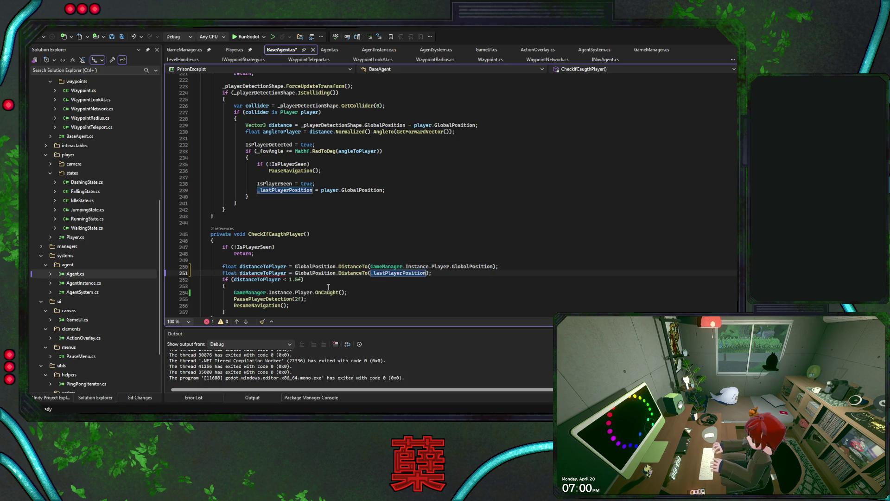
{"action": "scroll", "coordinate": [267, 253], "scroll_direction": "down", "scroll_amount": 1}
{"action": "key", "text": "ctrl+r"}
{"action": "key", "text": "ctrl+r"}
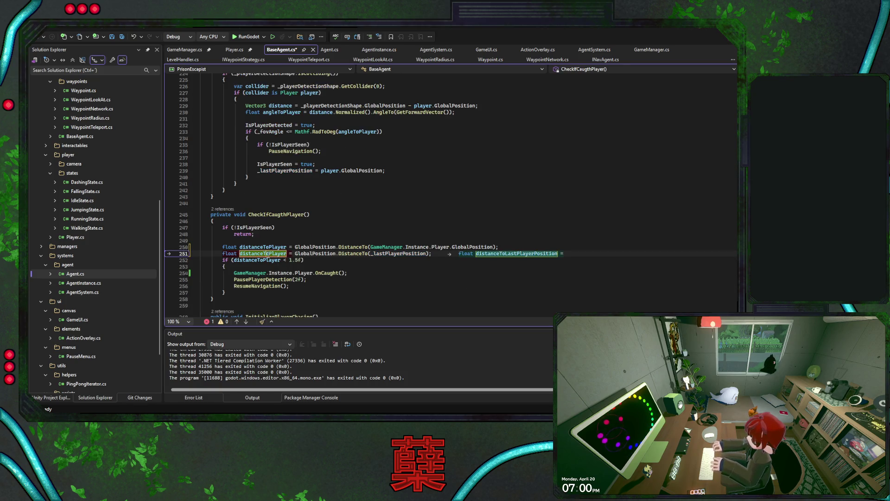
{"action": "key", "text": "Tab"}
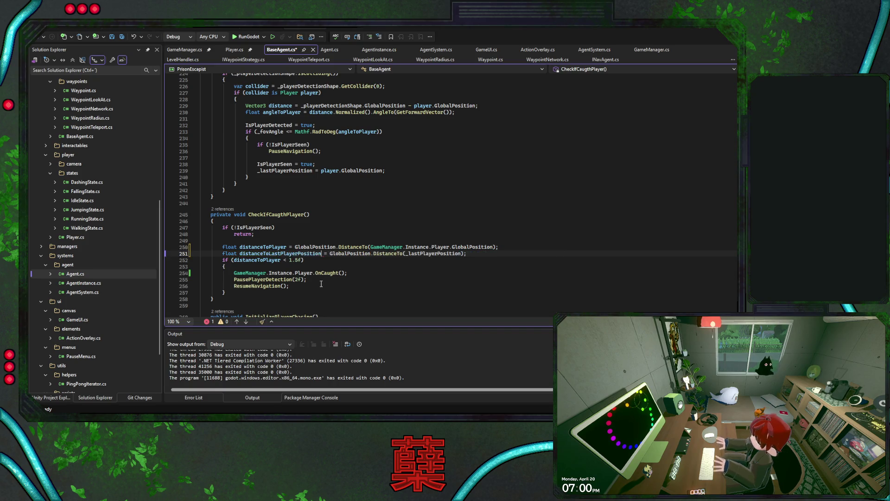
{"action": "left_click", "coordinate": [477, 255]}
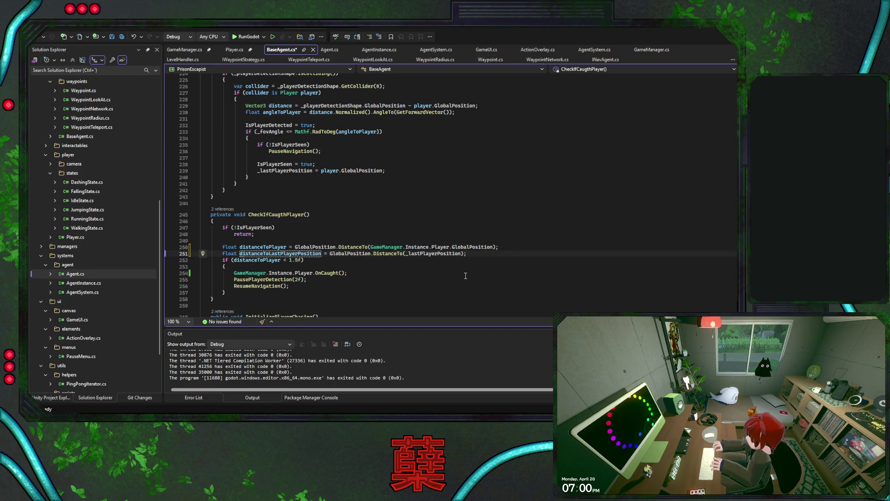
{"action": "scroll", "coordinate": [443, 266], "scroll_direction": "down", "scroll_amount": 1}
Step: Add an else-if block with a 1.5f threshold on distanceToLastPlayerPosition
{"action": "left_click", "coordinate": [318, 274]}
{"action": "key", "text": "Return"}
{"action": "type", "text": "else if"}
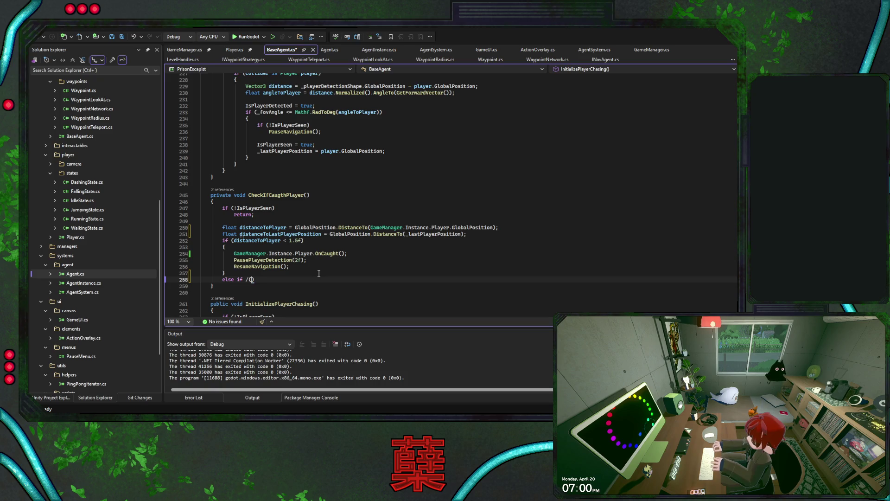
{"action": "key", "text": "Tab"}
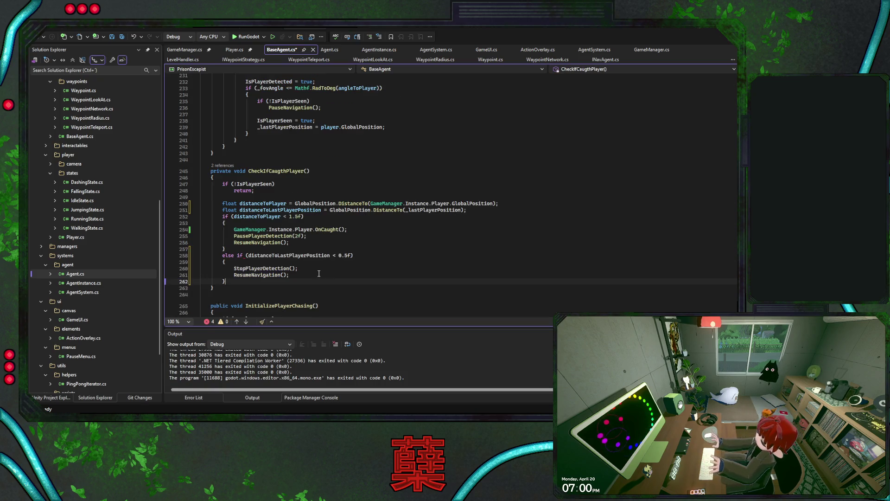
{"action": "key", "text": "BackSpace"}
{"action": "type", "text": "1"}
Step: Inspect the StopPlayerDetection and ResumeNavigation definitions and return to CheckIfCaugthPlayer
{"action": "left_click", "coordinate": [290, 268]}
{"action": "key", "text": "F12"}
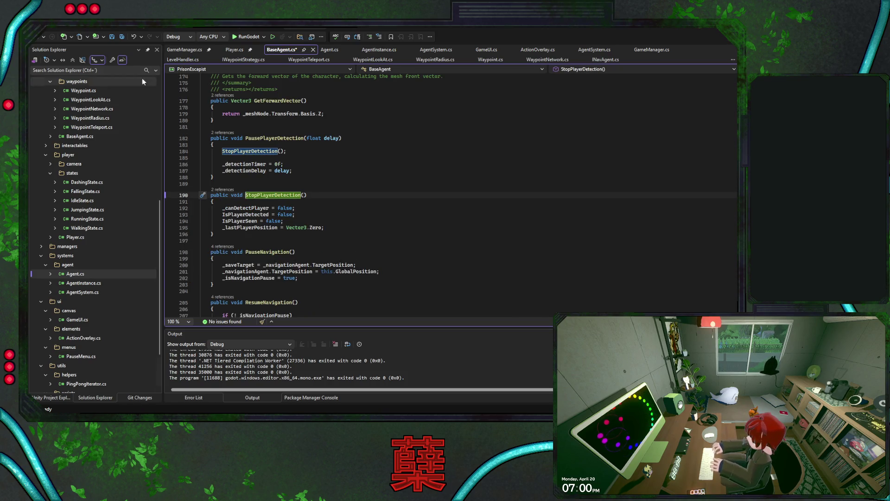
{"action": "key", "text": "ctrl+minus"}
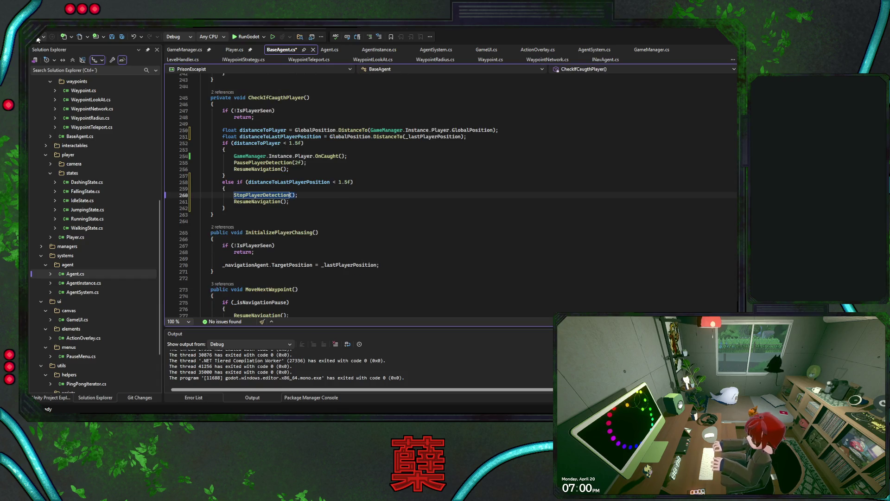
{"action": "key", "text": "Down"}
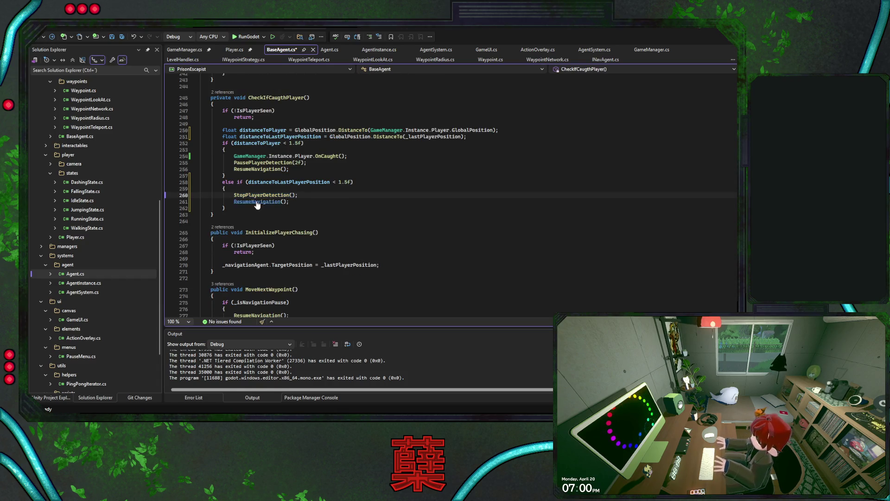
{"action": "key", "text": "F12"}
{"action": "key", "text": "ctrl+minus"}
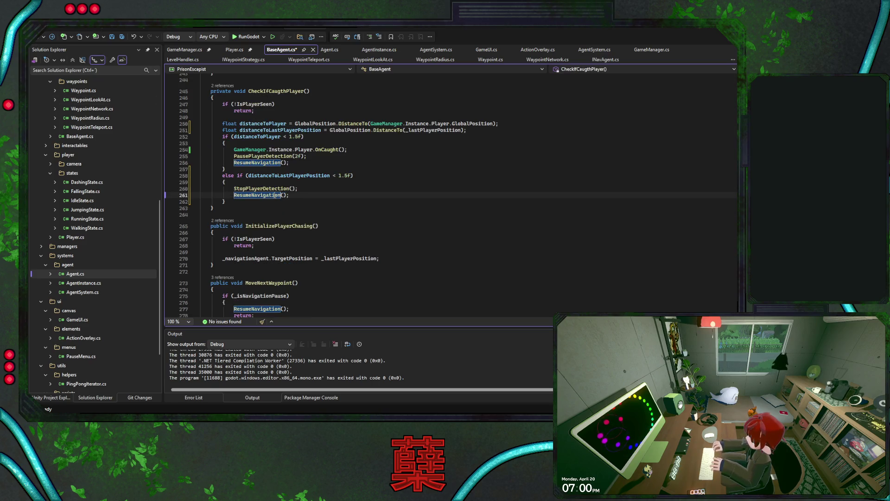
{"action": "key", "text": "ctrl+minus"}
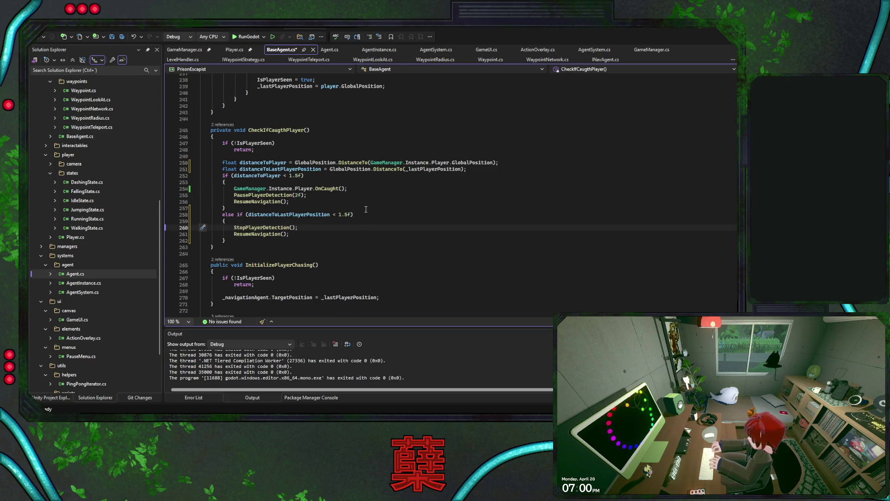
{"action": "left_click", "coordinate": [358, 208]}
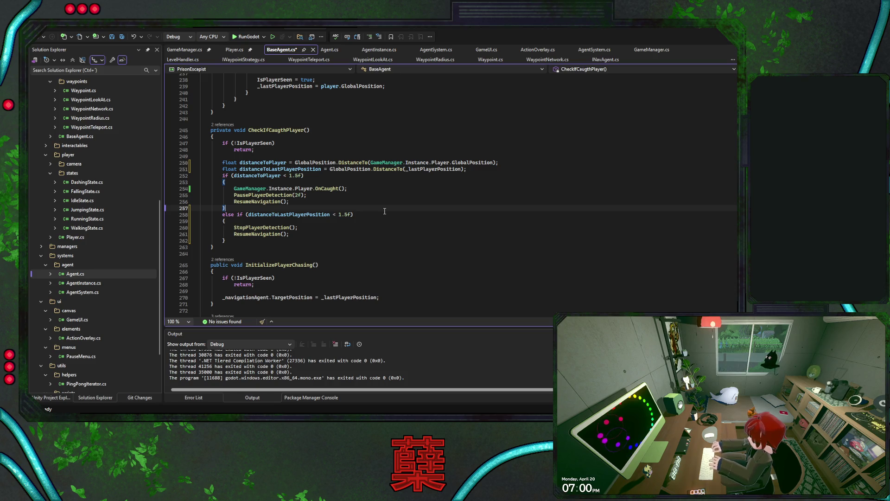
Step: Replace StopPlayerDetection in the else-if with PausePlayerDetection(2f) and save BaseAgent.cs
{"action": "triple_click", "coordinate": [364, 194]}
{"action": "key", "text": "ctrl+c"}
{"action": "triple_click", "coordinate": [357, 227]}
{"action": "key", "text": "ctrl+v"}
{"action": "left_click", "coordinate": [355, 237]}
{"action": "left_click", "coordinate": [350, 230]}
{"action": "key", "text": "ctrl+s"}
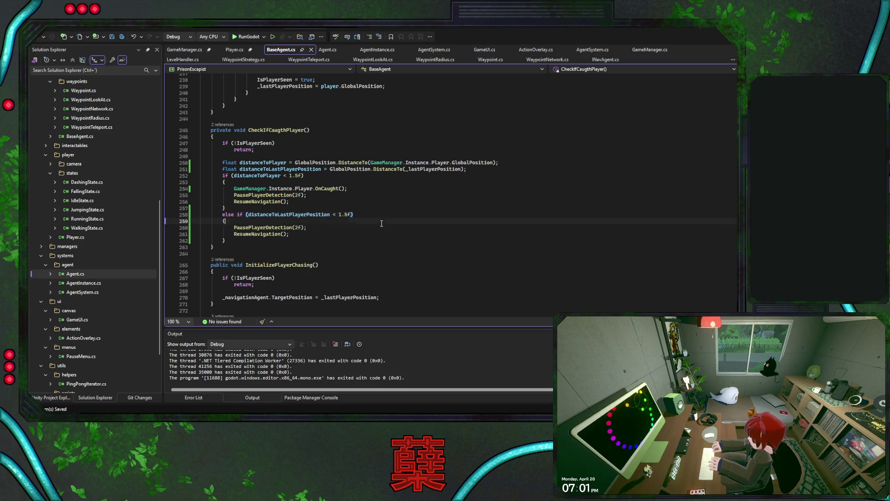
Step: Save BaseAgent.cs again and return to Godot's enemy scene in the 3D view
{"action": "left_click", "coordinate": [360, 239]}
{"action": "key", "text": "ctrl+s"}
{"action": "left_click", "coordinate": [361, 235]}
{"action": "left_click", "coordinate": [359, 245]}
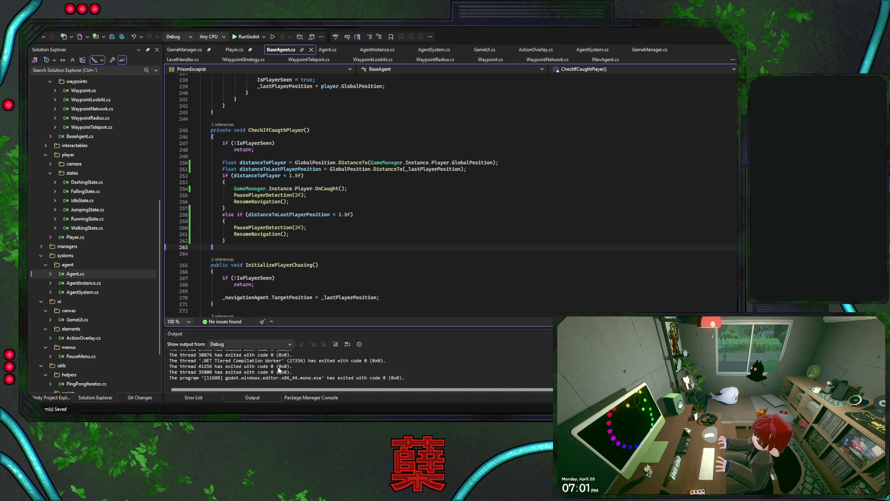
{"action": "key", "text": "alt+Tab"}
{"action": "left_click", "coordinate": [323, 37]}
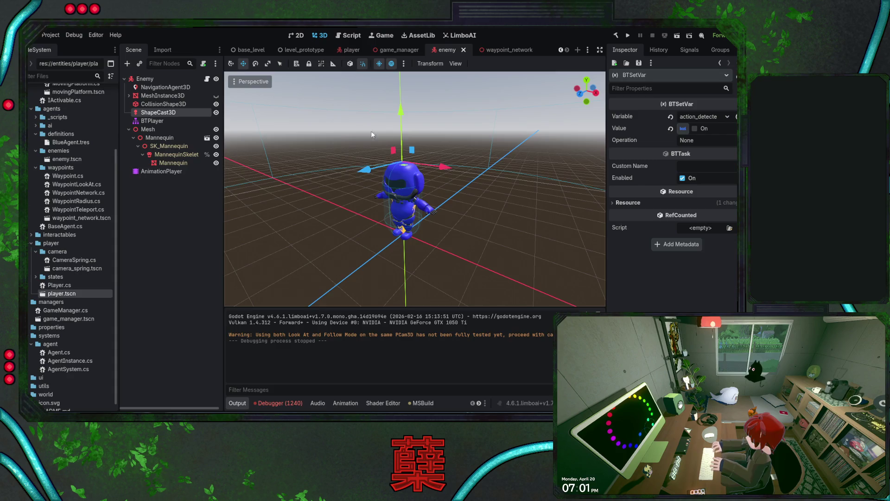
Step: Rebuild the .NET project and run the game, starting in the maze's centre room
{"action": "left_click", "coordinate": [627, 36]}
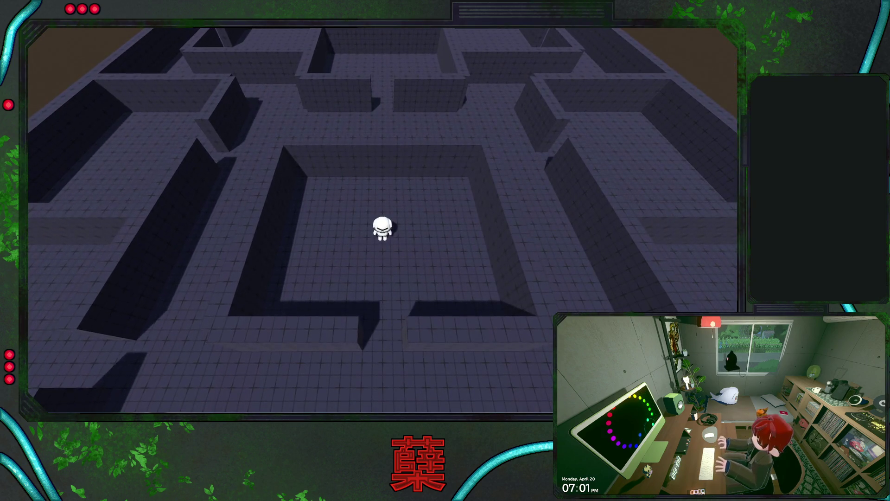
Step: Run the player through the maze corridors with WASD, approaching and backing off the blue enemy
{"action": "key", "text": "s"}
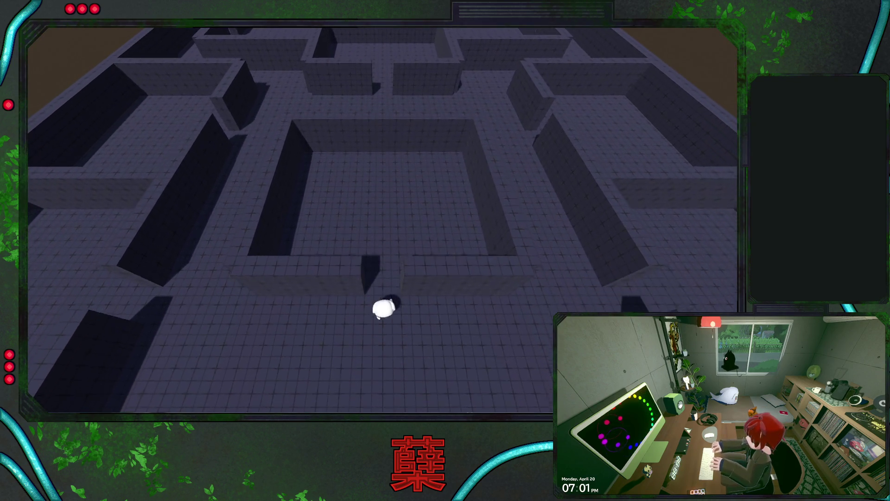
{"action": "key", "text": "w"}
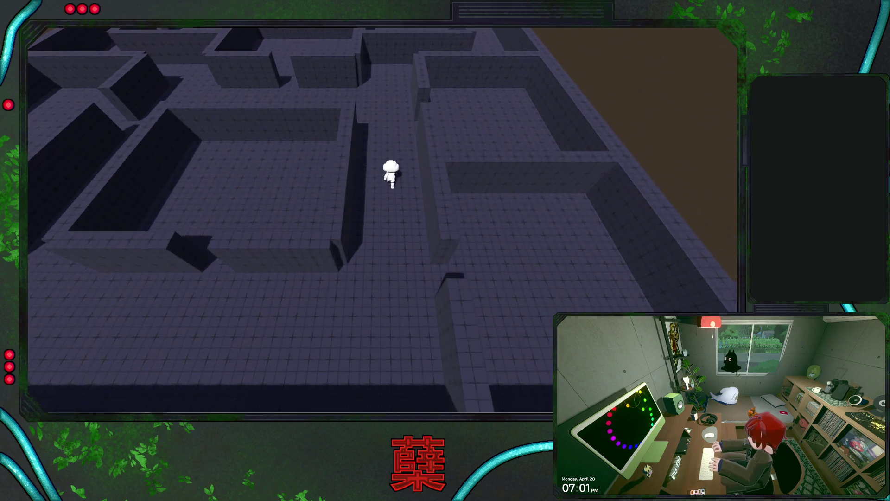
{"action": "key", "text": "a"}
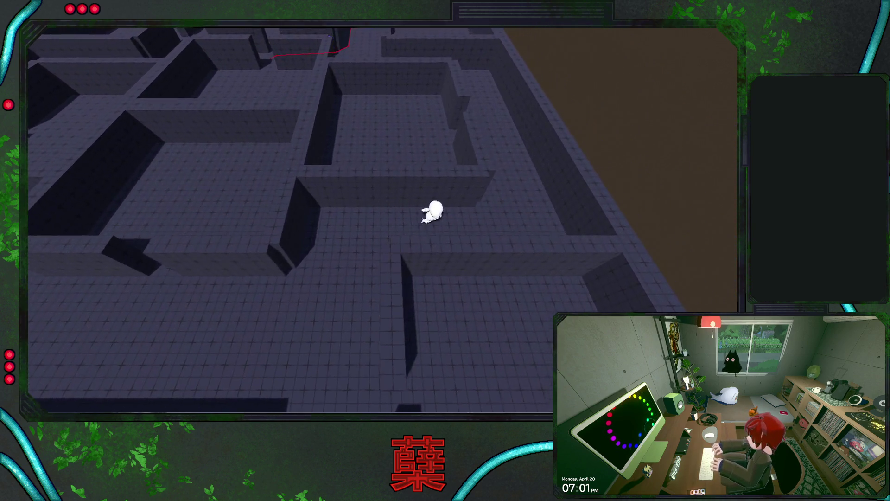
{"action": "key", "text": "d"}
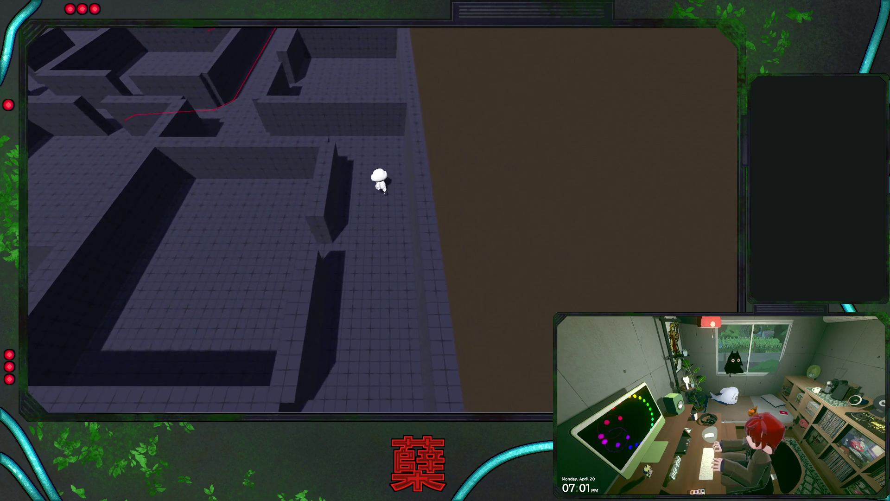
{"action": "key", "text": "w"}
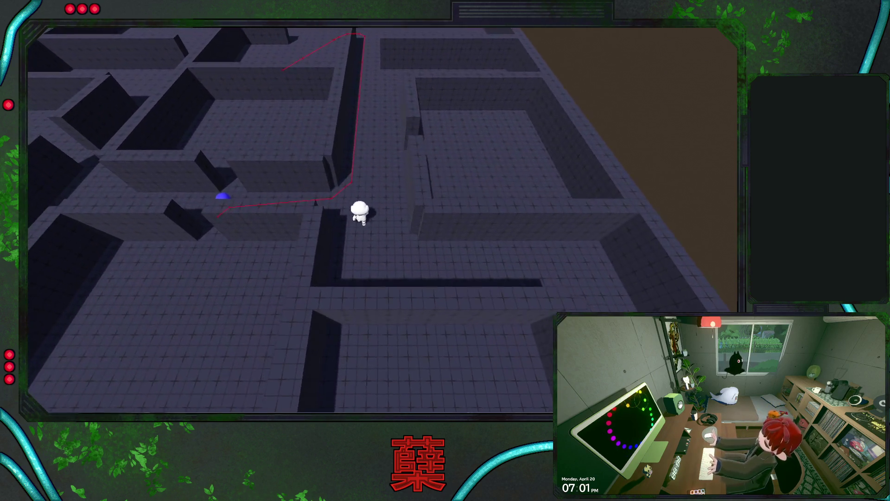
{"action": "key", "text": "s"}
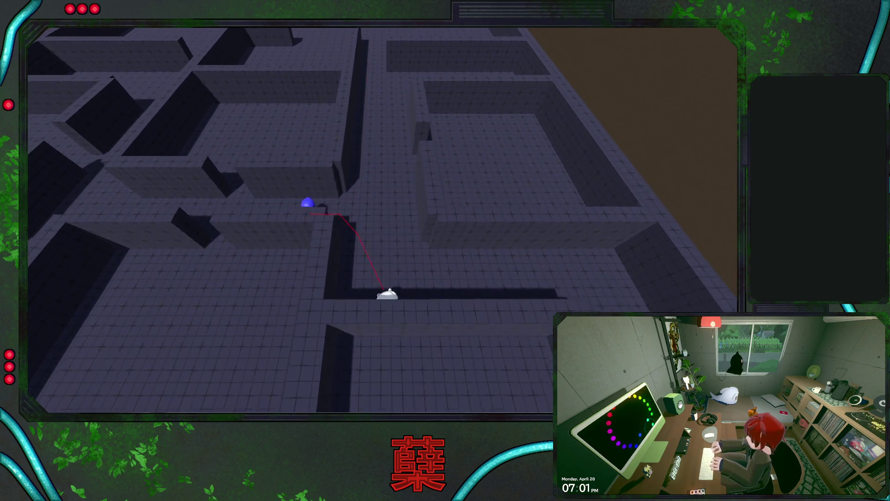
{"action": "key", "text": "w"}
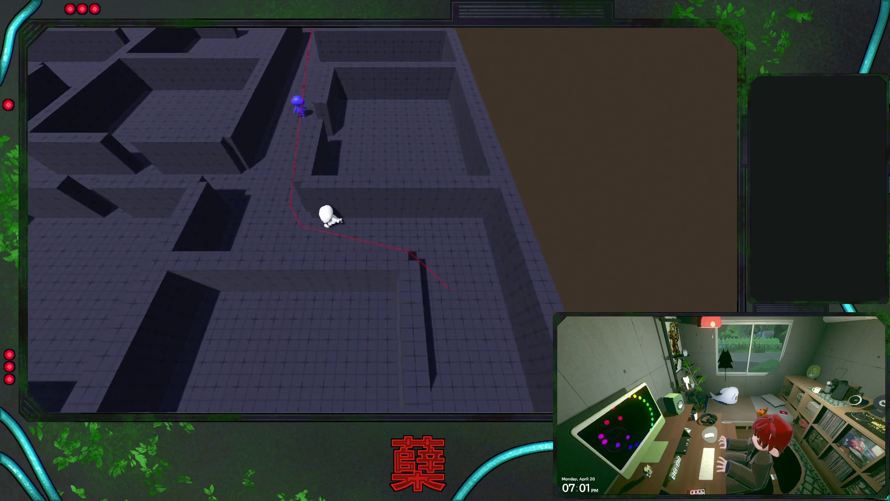
{"action": "key", "text": "w"}
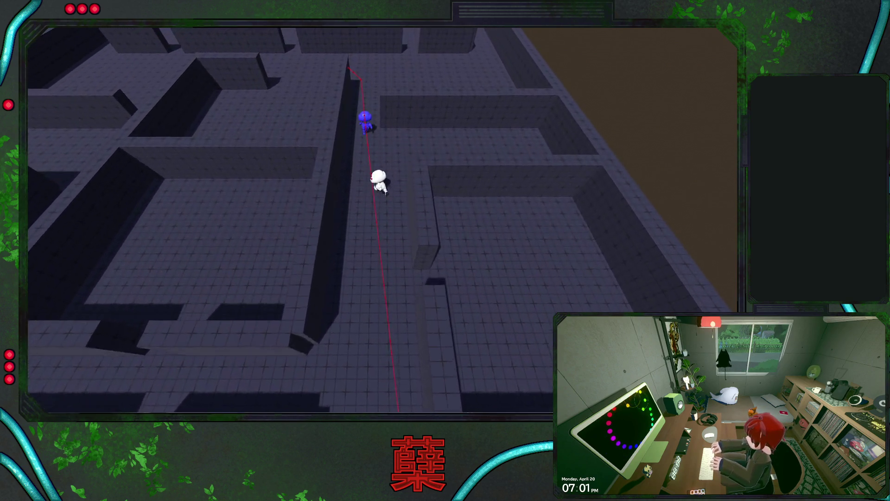
{"action": "key", "text": "w"}
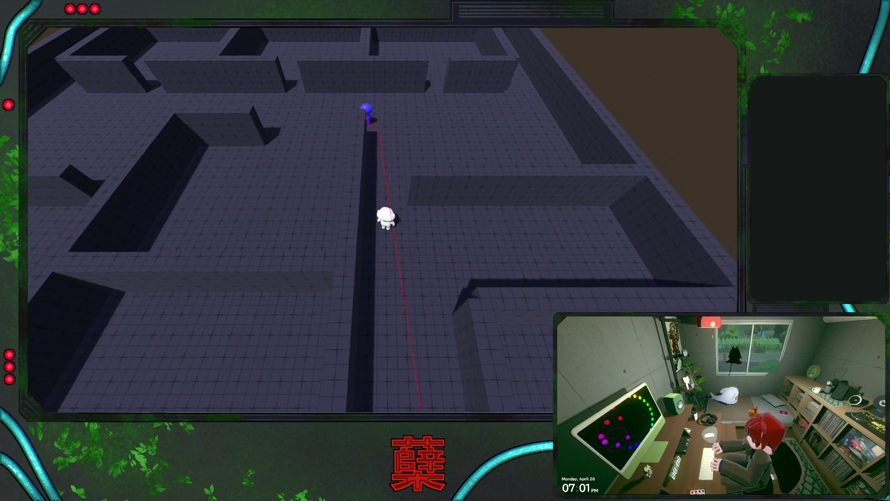
{"action": "key", "text": "s"}
{"action": "key", "text": "w"}
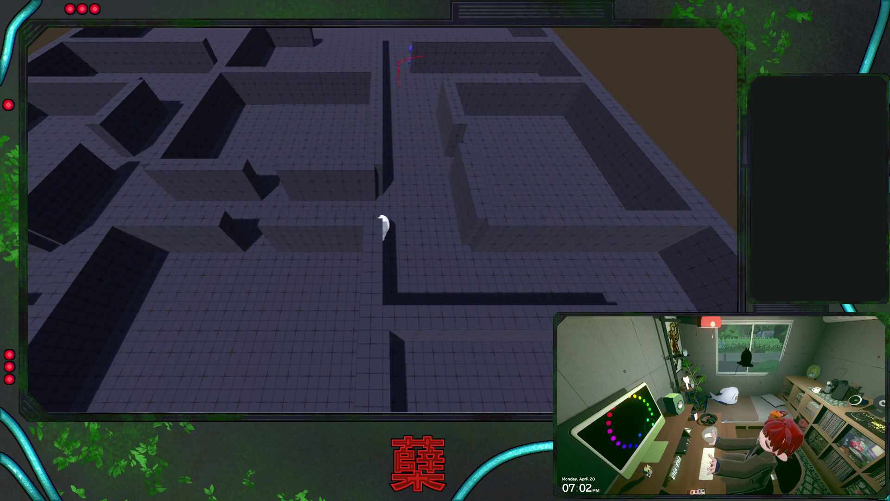
Step: Pause and resume once, walk through a gap, then exit the game from the pause menu
{"action": "key", "text": "Escape"}
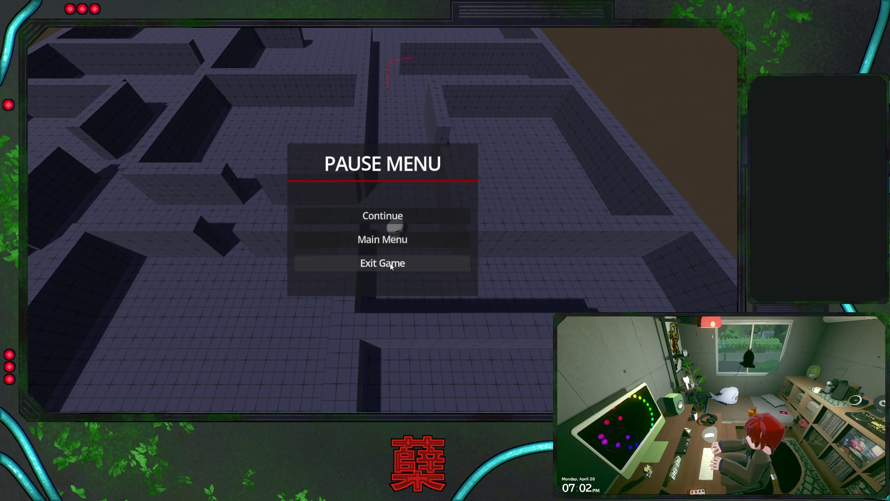
{"action": "left_click", "coordinate": [391, 218]}
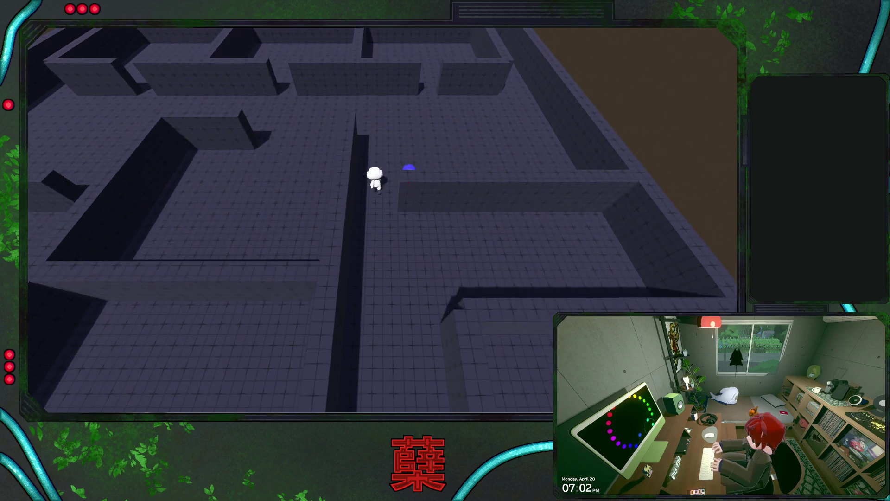
{"action": "key", "text": "w"}
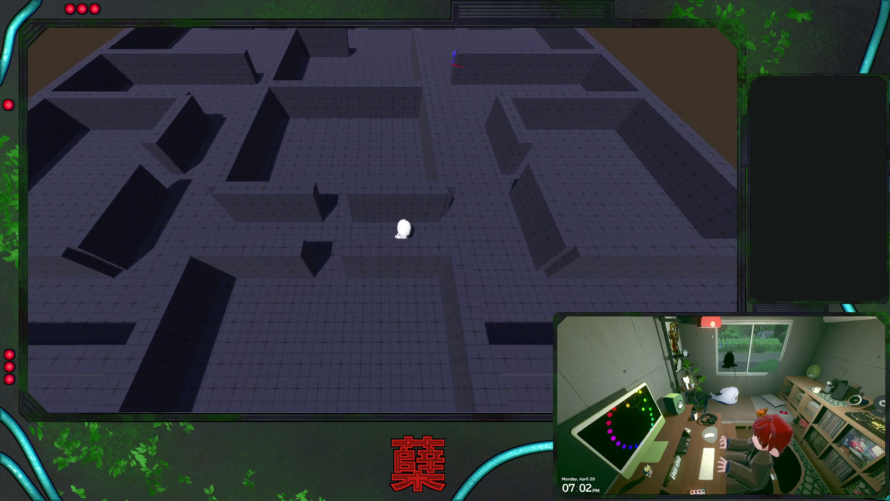
{"action": "key", "text": "Escape"}
{"action": "left_click", "coordinate": [399, 265]}
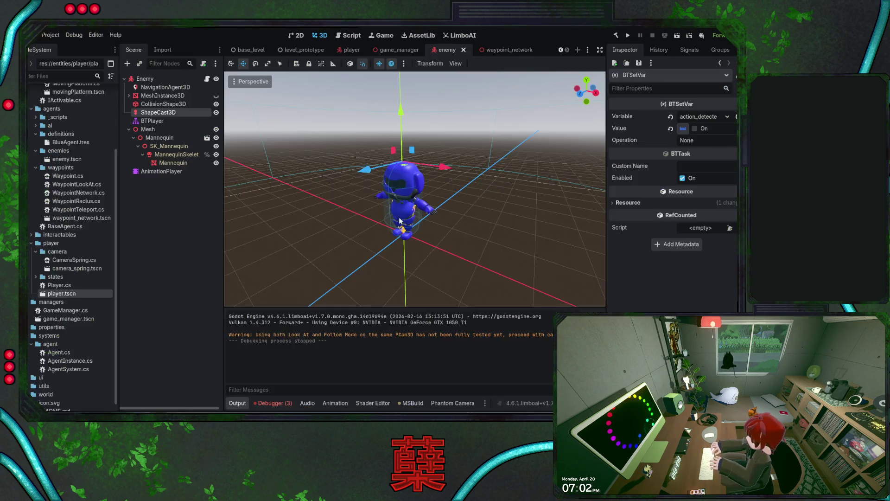
Step: Save the enemy scene and BaseAgent.cs, then open the level_prototype maze scene
{"action": "key", "text": "ctrl+s"}
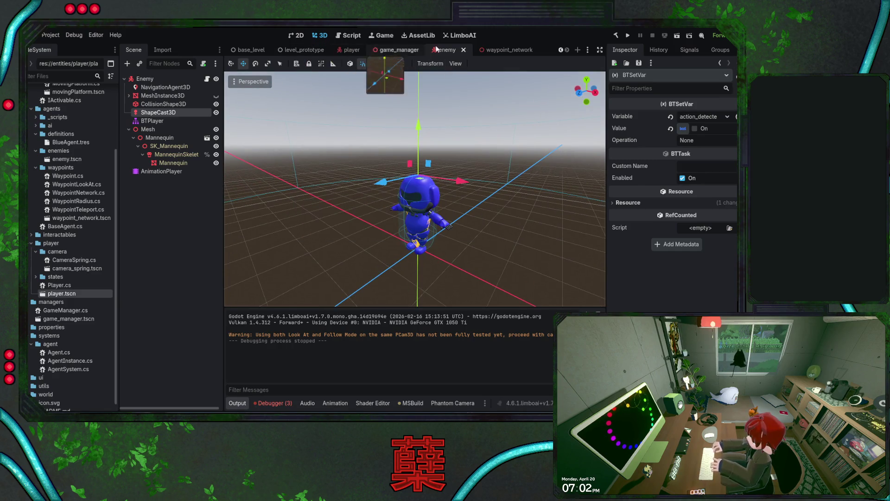
{"action": "key", "text": "alt+Tab"}
{"action": "left_click", "coordinate": [353, 244]}
{"action": "key", "text": "ctrl+s"}
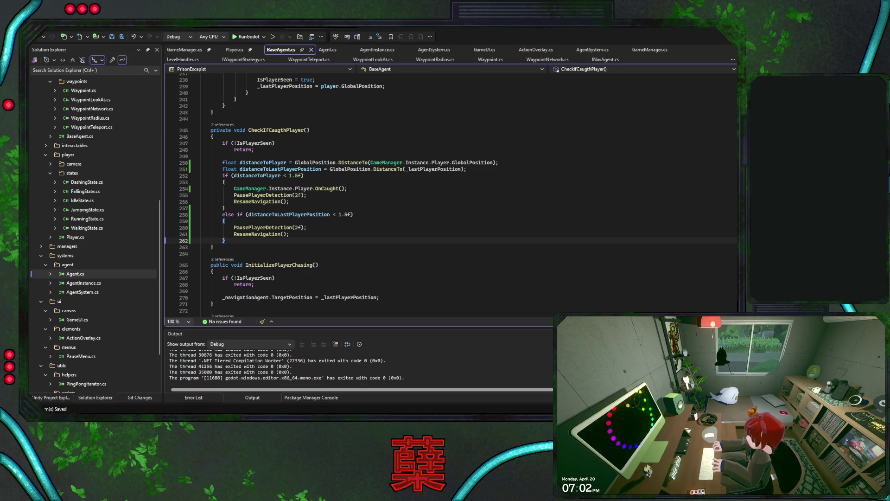
{"action": "key", "text": "alt+Tab"}
{"action": "left_click", "coordinate": [301, 49]}
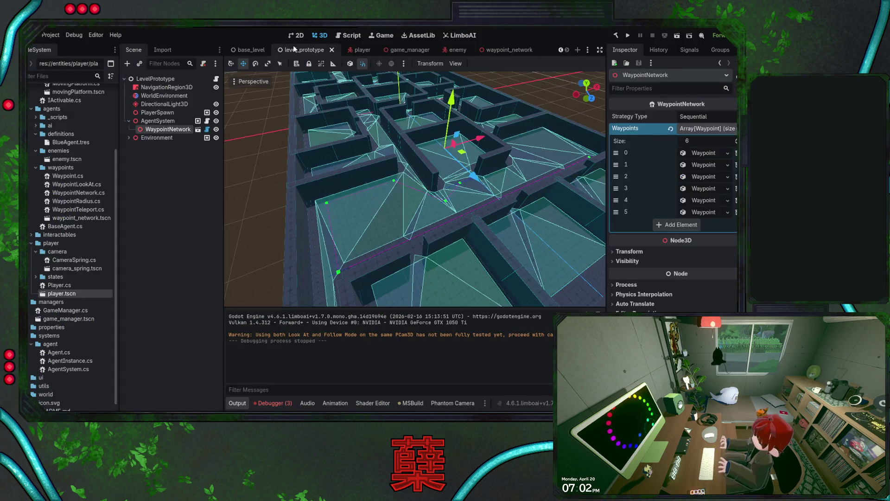
Step: Scroll in the level_prototype scene, then switch back to BaseAgent.cs in Visual Studio
{"action": "scroll", "coordinate": [306, 225], "scroll_direction": "down", "scroll_amount": 2}
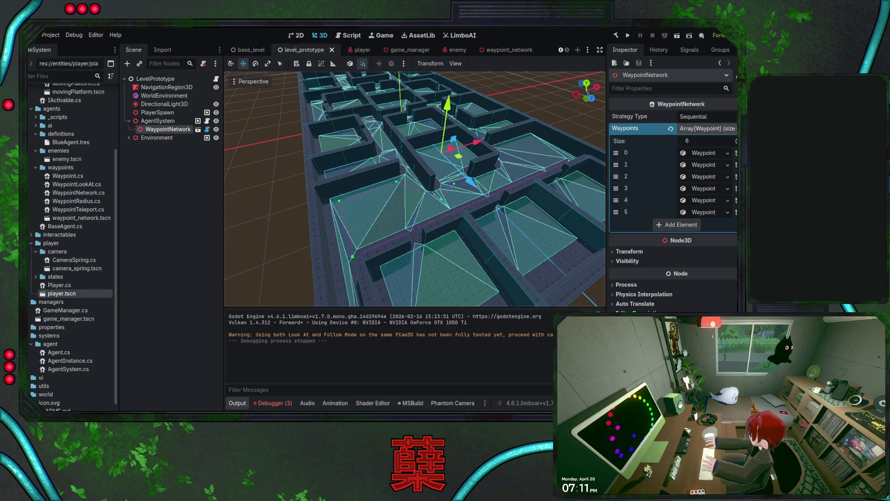
{"action": "key", "text": "alt+Tab"}
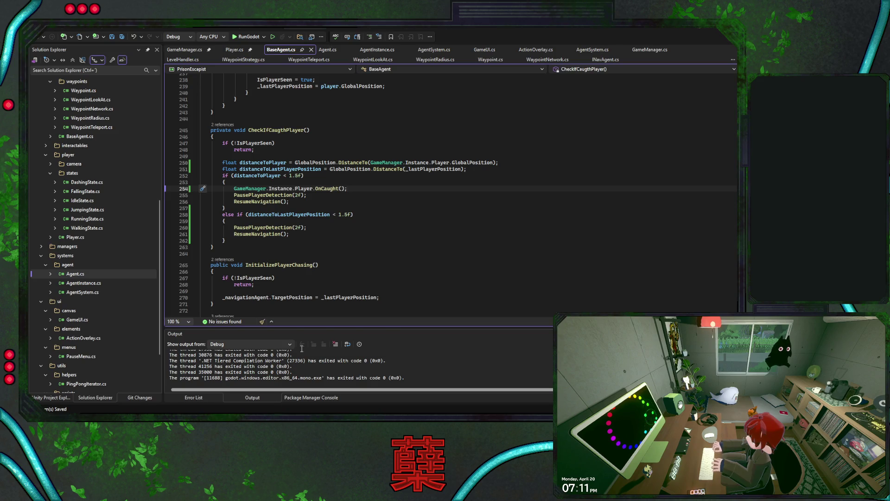
Step: Save the level scene in Godot, review basic_agent's chasing, patrolling and idle sequences in LimboAI, then return to 3D
{"action": "key", "text": "alt+Tab"}
{"action": "key", "text": "ctrl+s"}
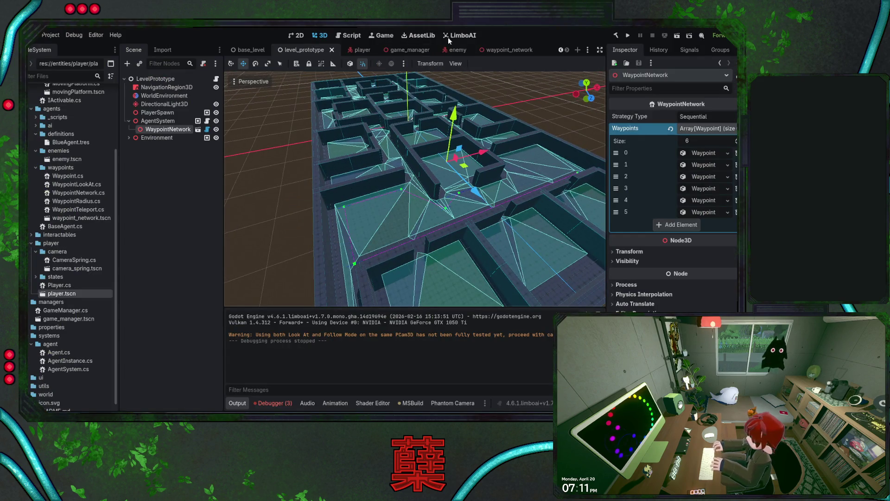
{"action": "left_click", "coordinate": [460, 35]}
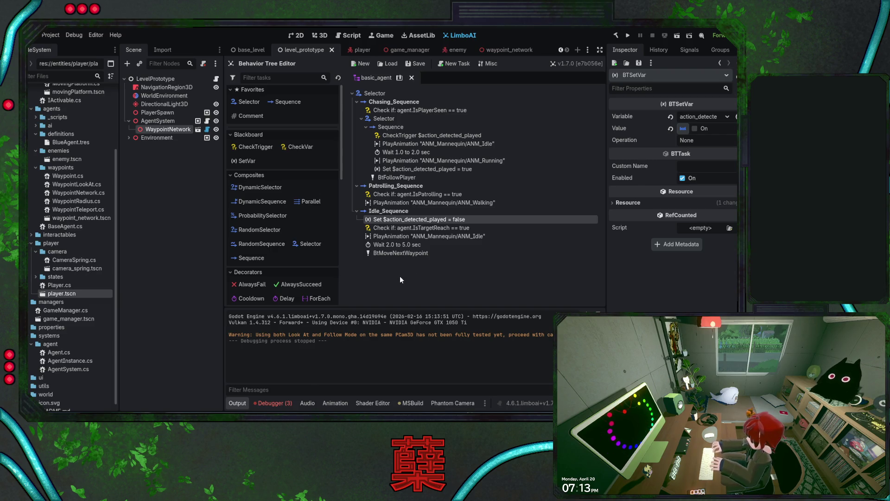
{"action": "left_click", "coordinate": [319, 35]}
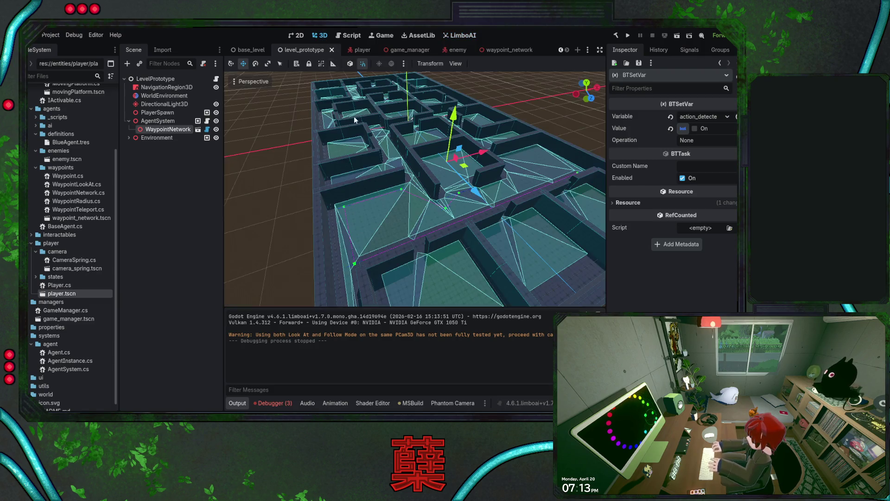
Step: Save the level_prototype maze scene with its navigation mesh and WaypointNetwork from the 3D view
{"action": "key", "text": "ctrl+s"}
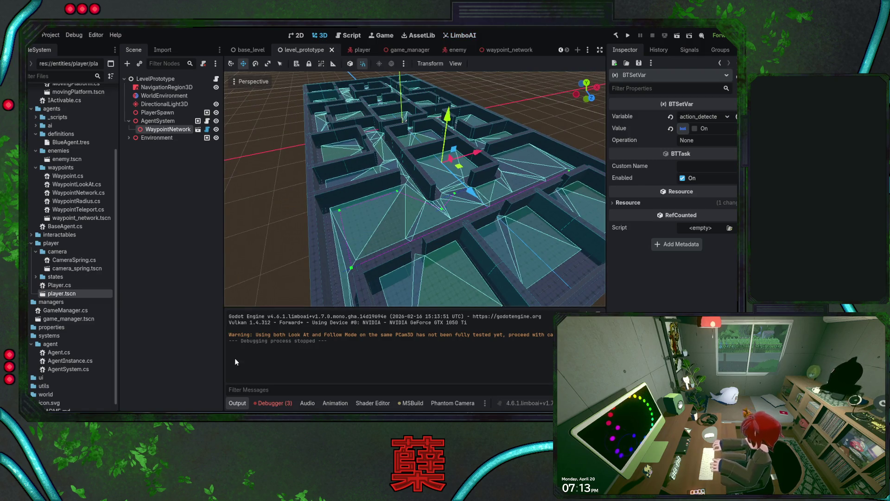